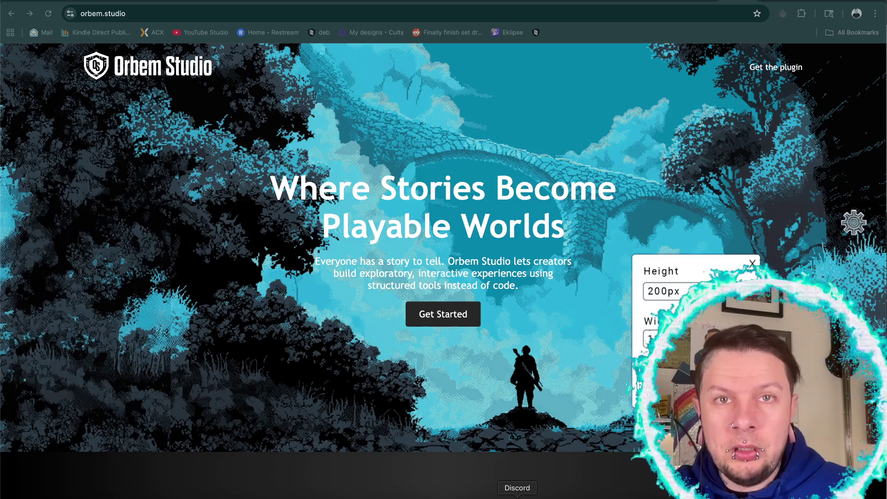
Step: Set the soldier silhouette's Height to 200px in the site's size settings panel
click(753, 264)
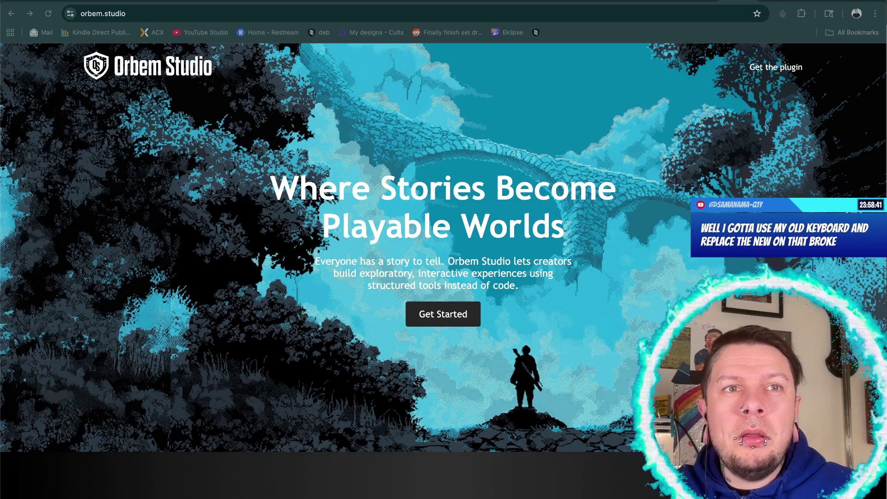
click(763, 236)
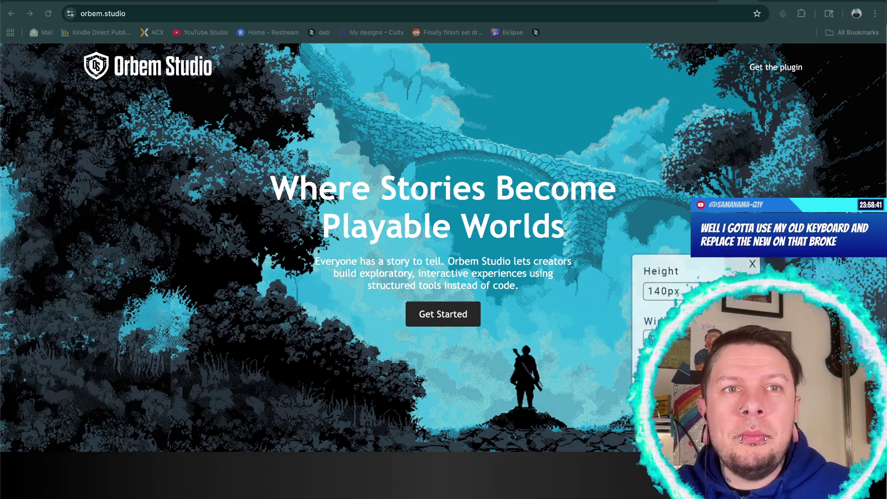
double_click(661, 292)
text(200)
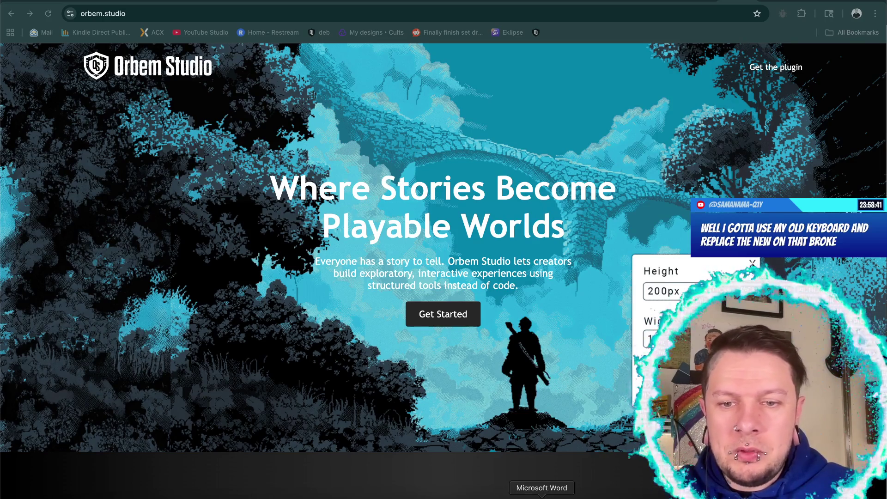
click(753, 264)
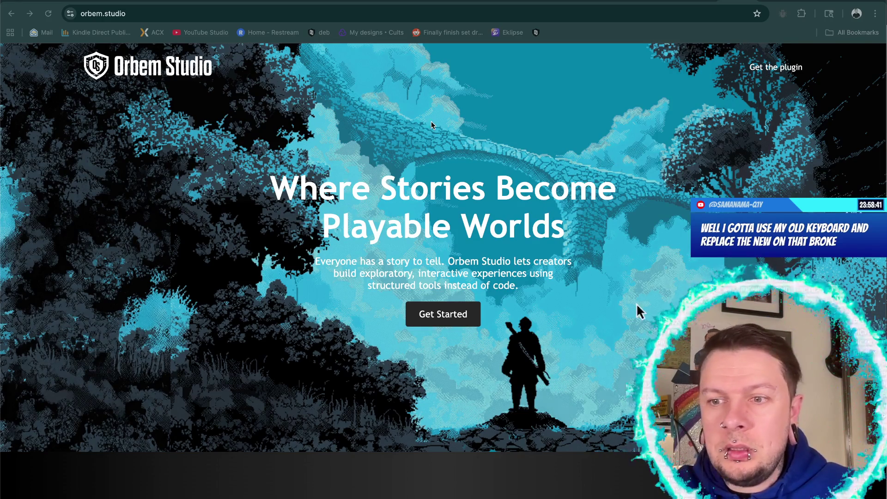
click(523, 351)
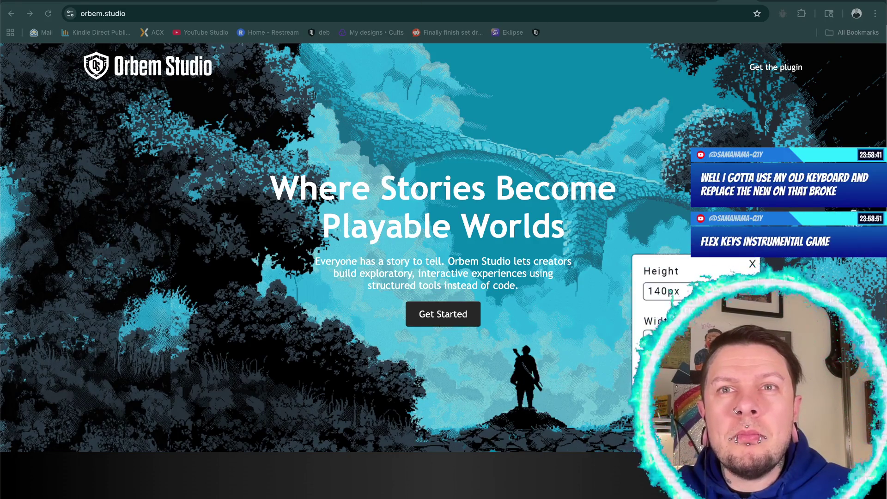
triple_click(660, 287)
key(BackSpace)
text(200px)
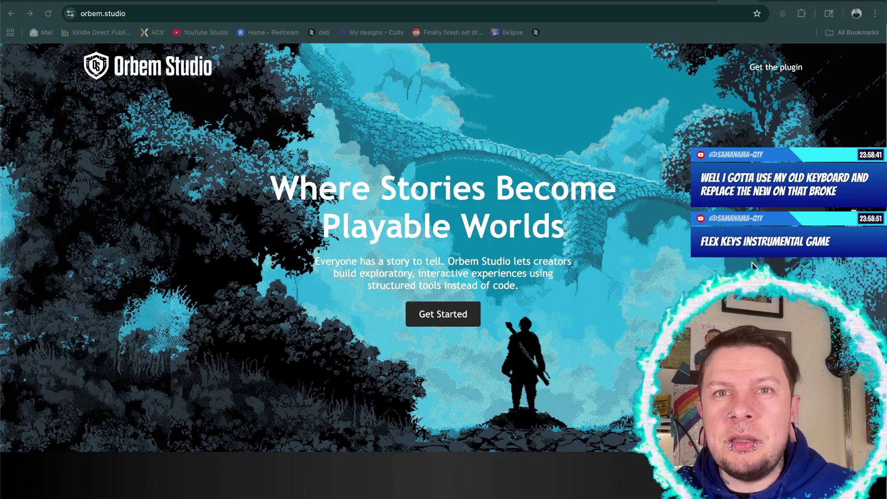
click(752, 262)
Step: Shift the silhouette right, reapply the 200 height, and switch to Photoshop
drag(525, 354, 684, 356)
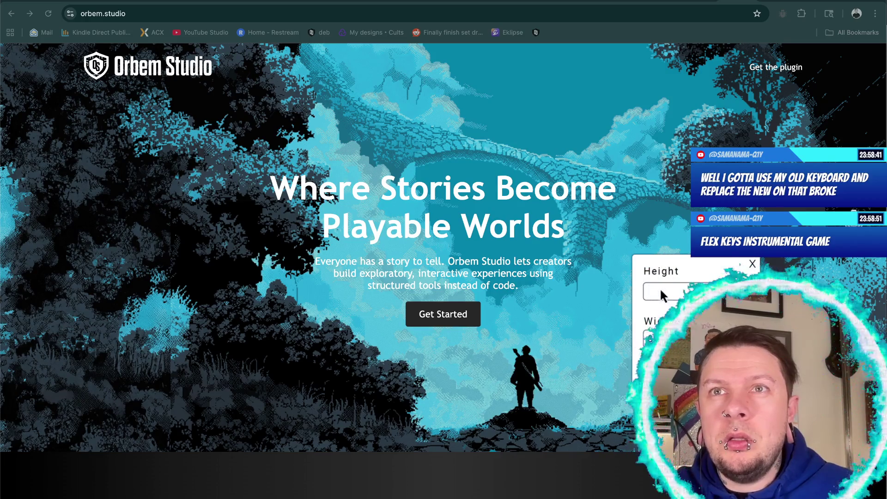
triple_click(660, 288)
text(200)
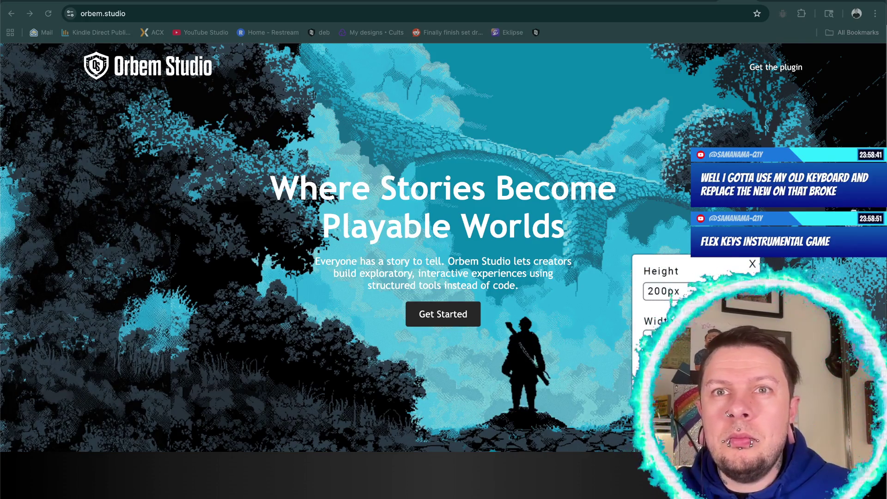
click(753, 263)
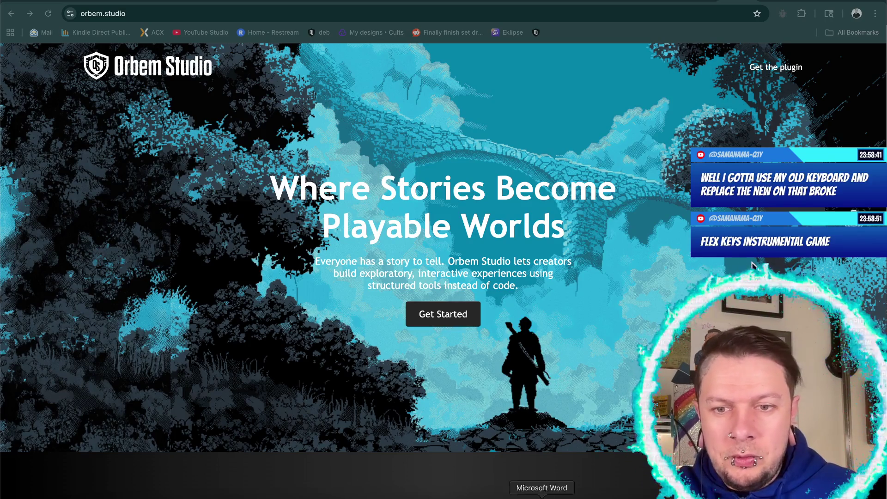
click(634, 496)
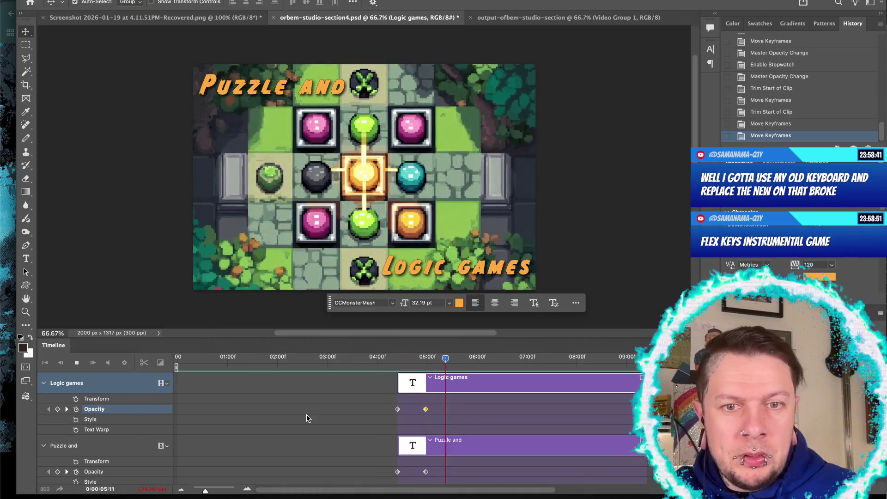
Step: Stop playback and place the cyberpunk street PNG onto the video canvas
key(space)
scroll(306, 414, right, 5)
scroll(307, 415, right, 1)
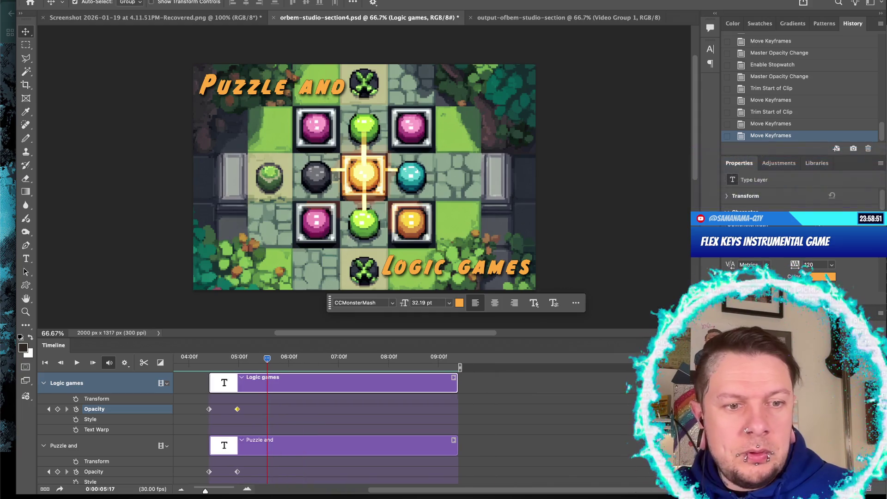
key(super+Tab)
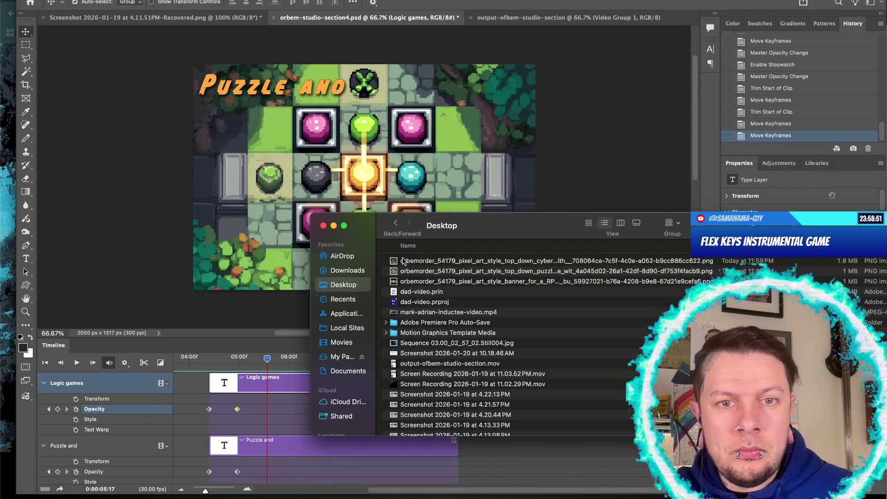
drag(463, 261, 277, 162)
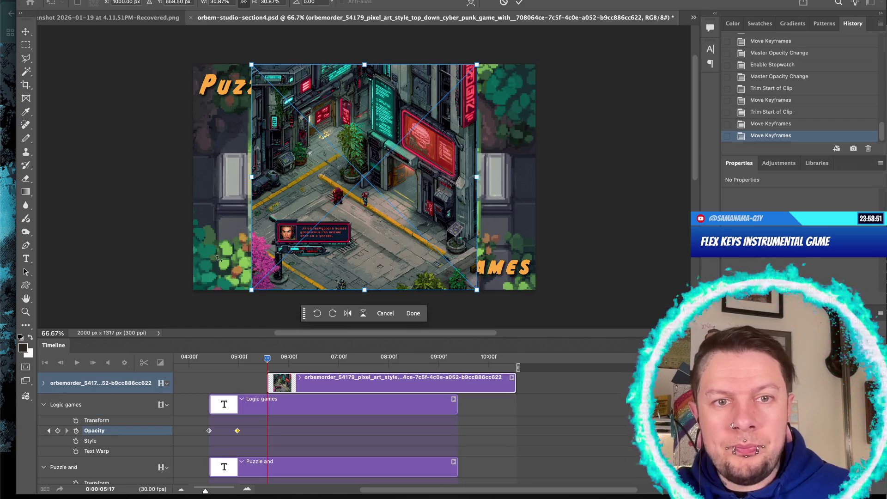
Step: Scale the cyberpunk image up to fill the frame, nudge it into place, and commit
drag(251, 290, 171, 329)
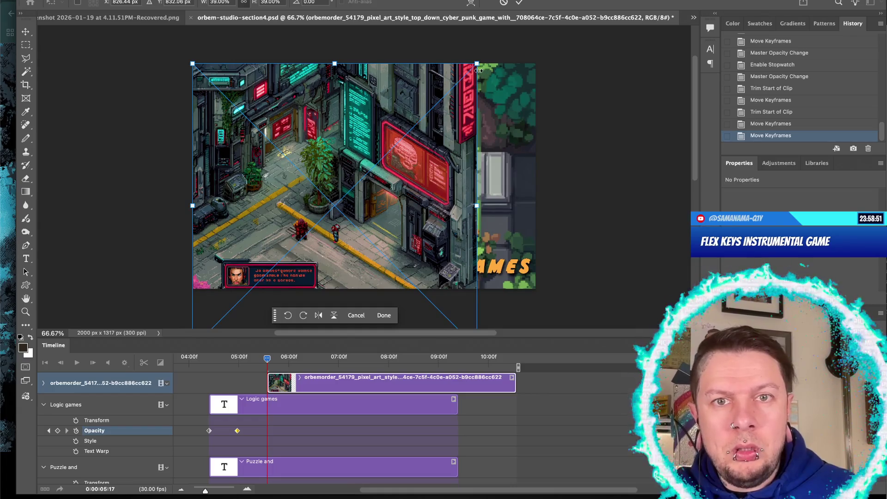
drag(477, 63, 580, 44)
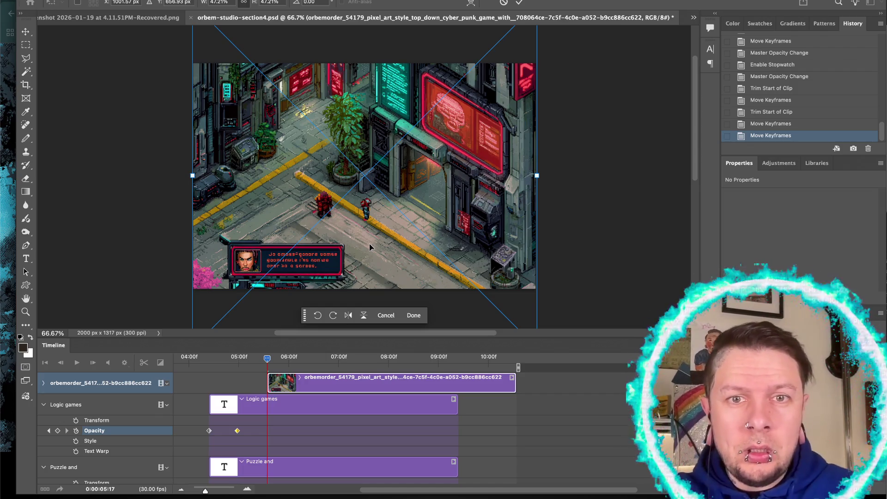
drag(373, 254, 369, 247)
key(shift+Up)
key(shift+Up)
key(shift+Up)
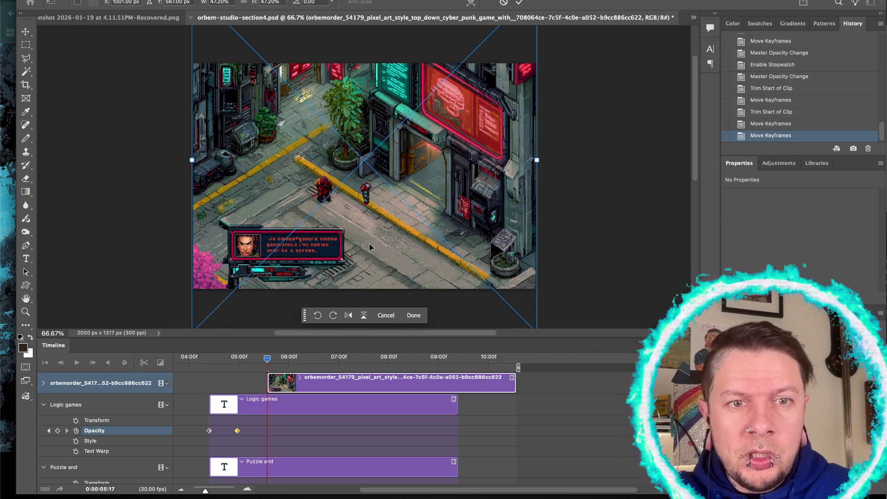
key(shift+Down)
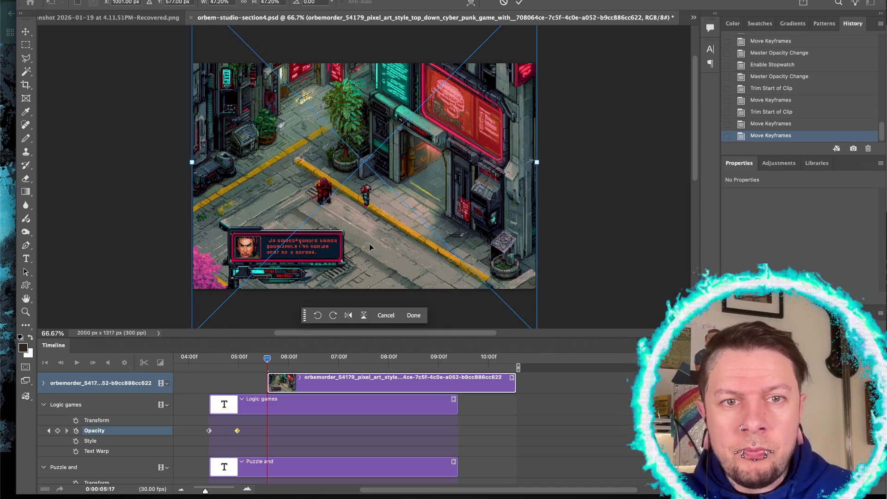
key(Return)
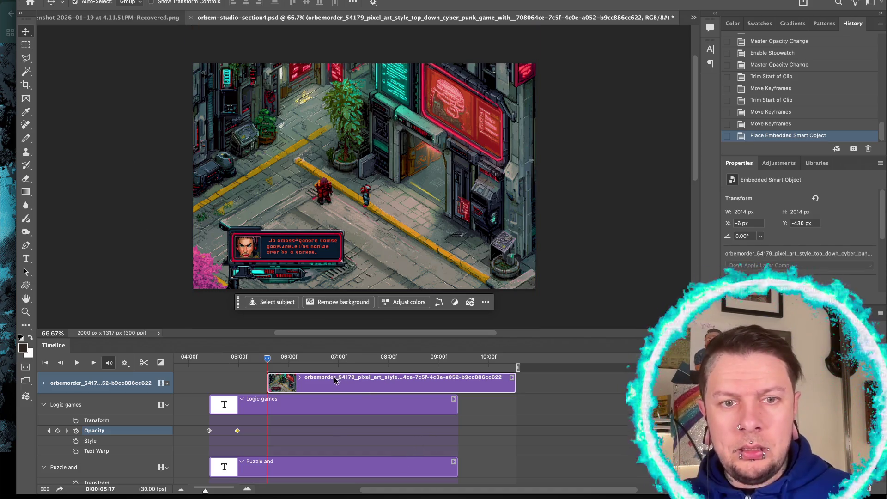
Step: Start the cyberpunk clip around 09:00 and put the playhead at 08:25
drag(335, 380, 492, 386)
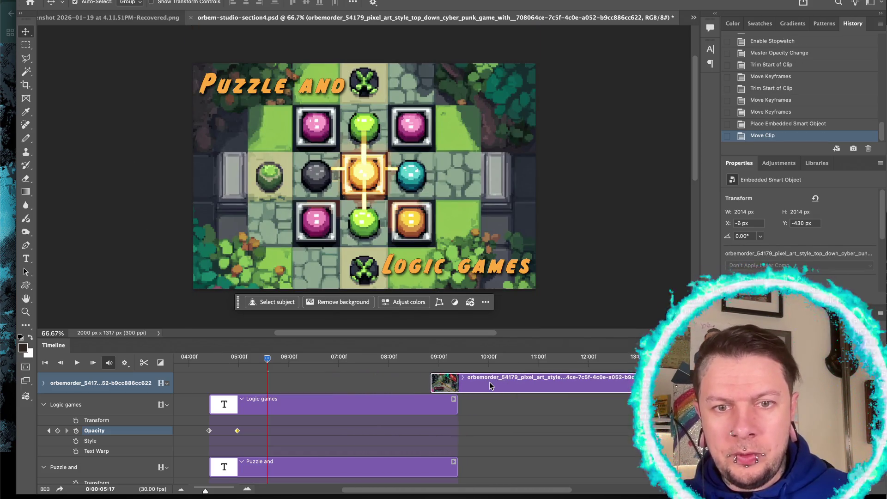
click(44, 384)
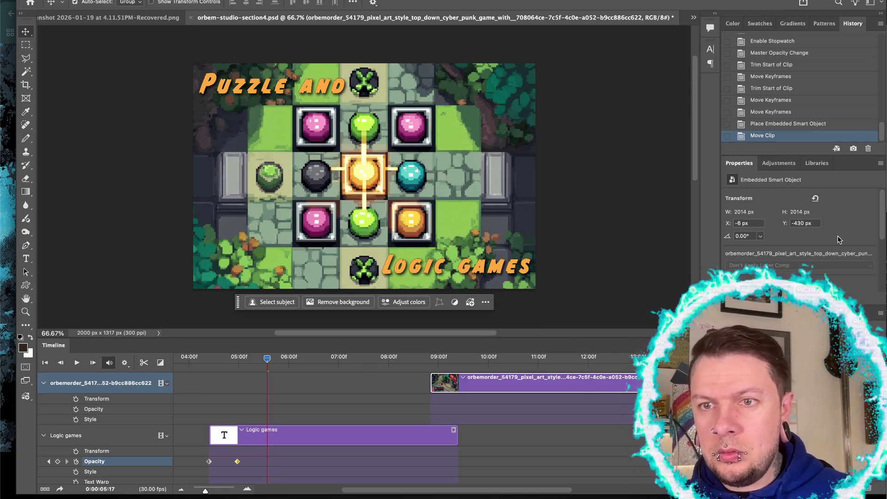
click(440, 359)
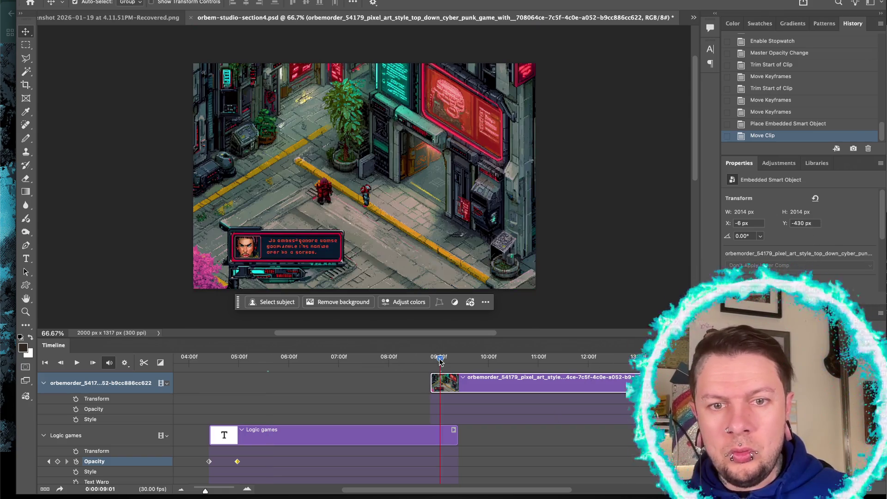
scroll(365, 217, up, 2)
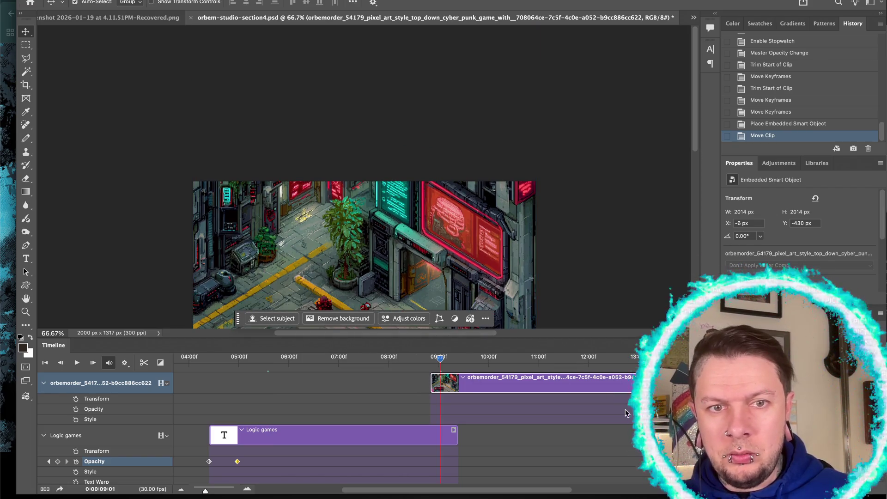
scroll(131, 158, down, 5)
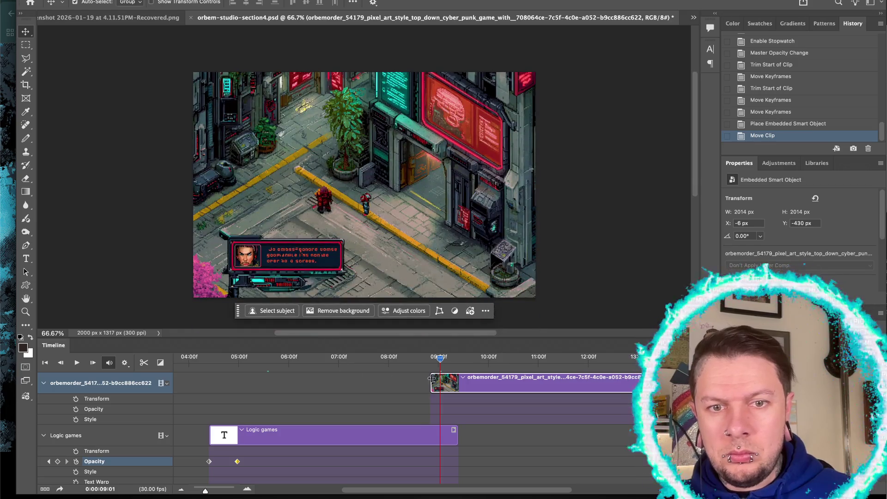
drag(431, 359, 430, 361)
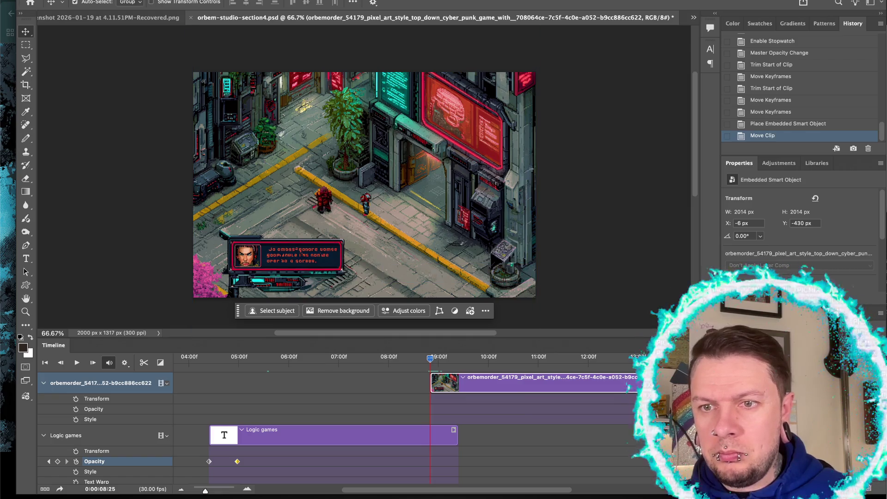
Step: Keyframe the clip's opacity from 0% at 08:25 to 100% at 09:11, then preview the fade
key(0)
key(0)
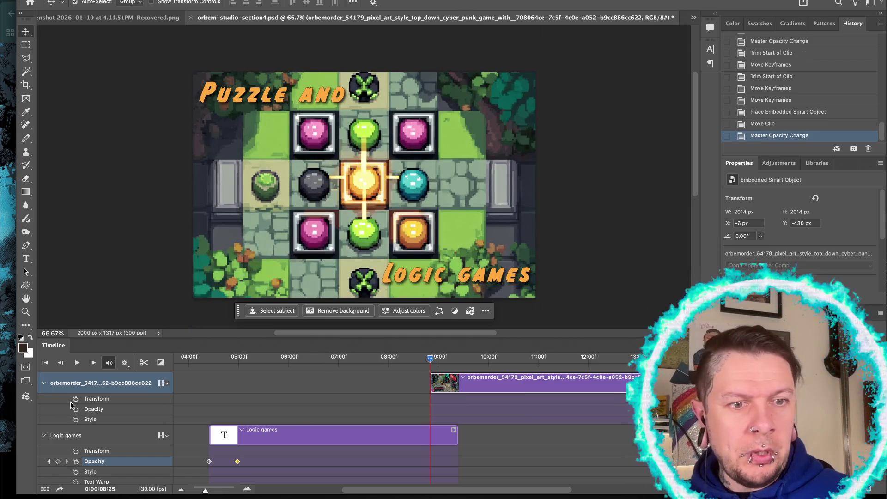
click(75, 409)
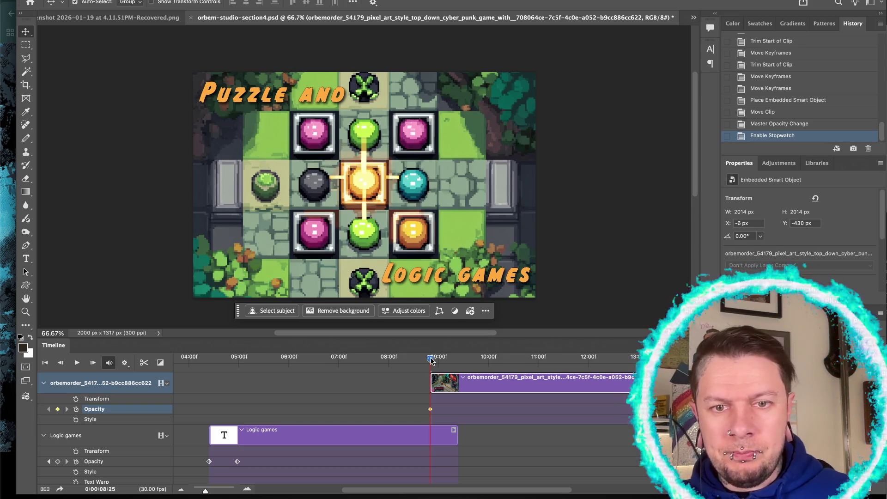
drag(430, 360, 457, 361)
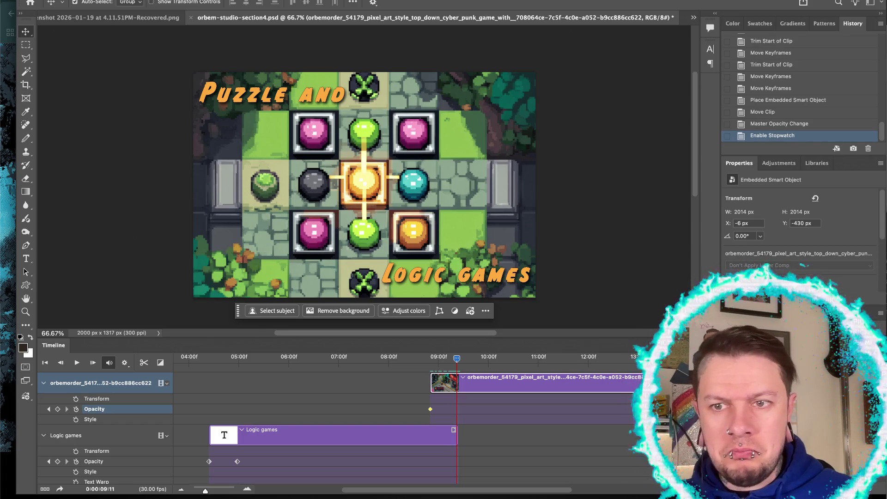
key(0)
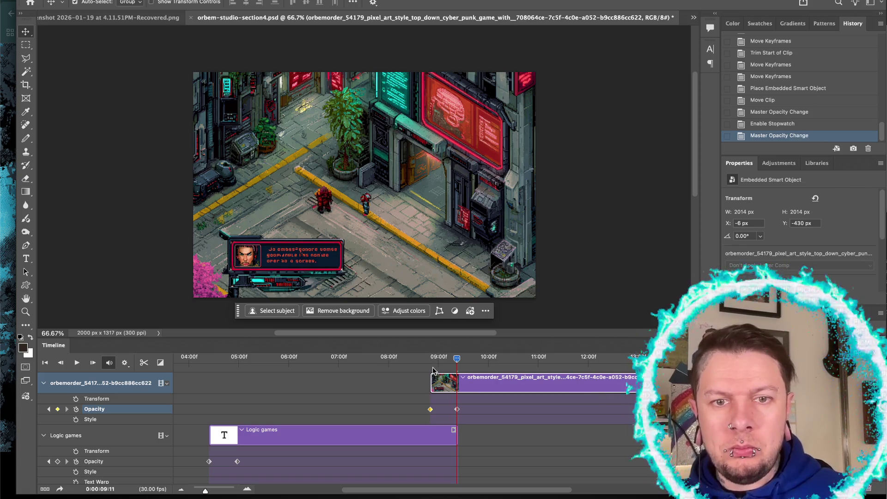
click(418, 364)
key(space)
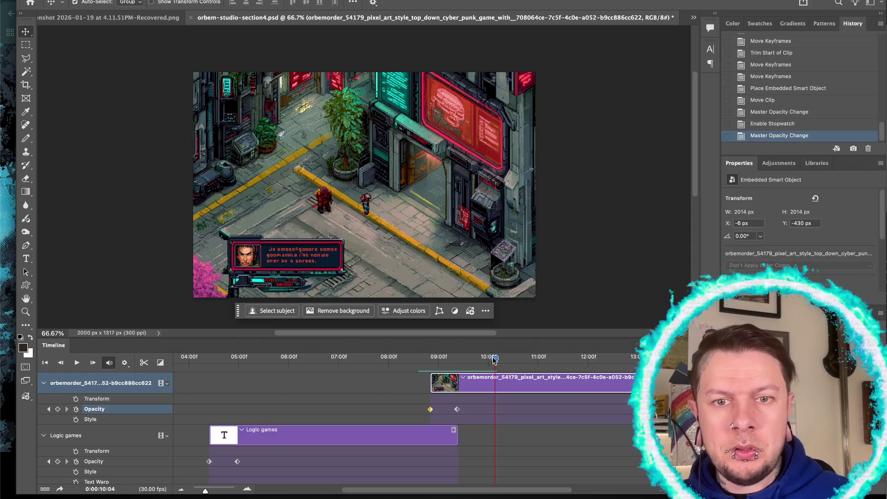
drag(494, 360, 465, 362)
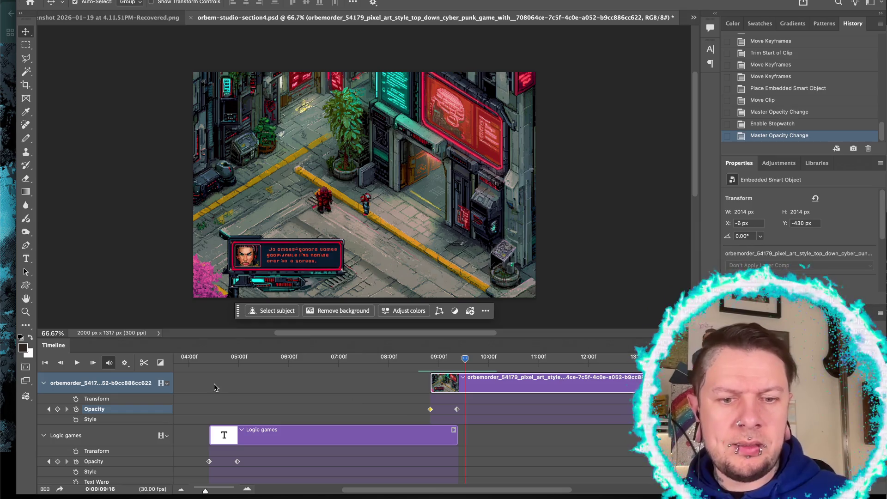
Step: Add an orange Lorem Ipsum text layer near the top-left, then switch to Chrome
click(224, 99)
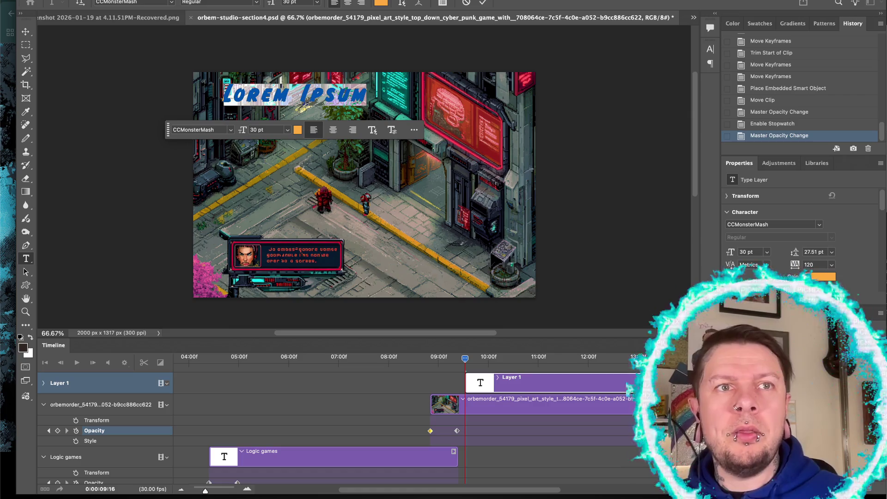
key(Escape)
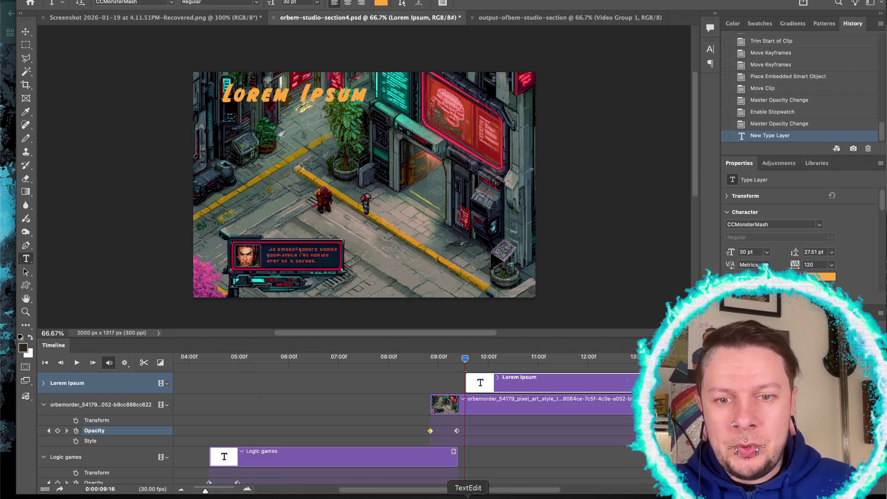
click(615, 494)
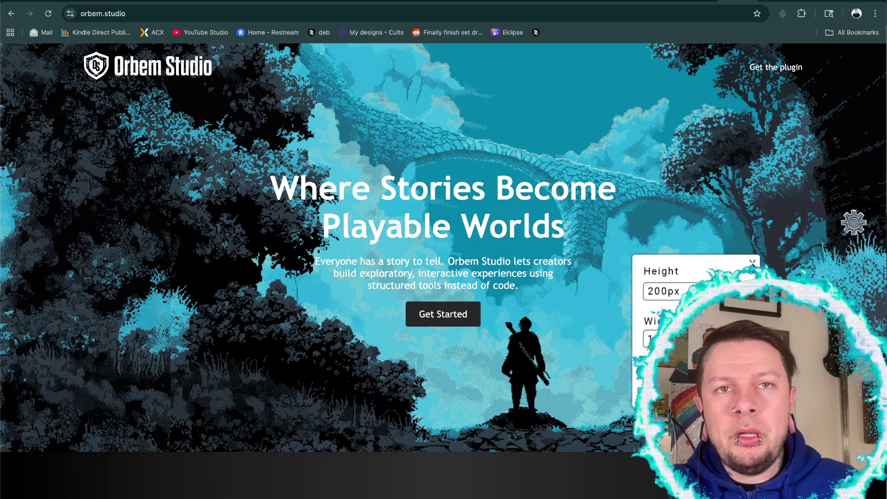
Step: Close and reopen the Height/Width settings panel on the Orbem Studio homepage
click(753, 263)
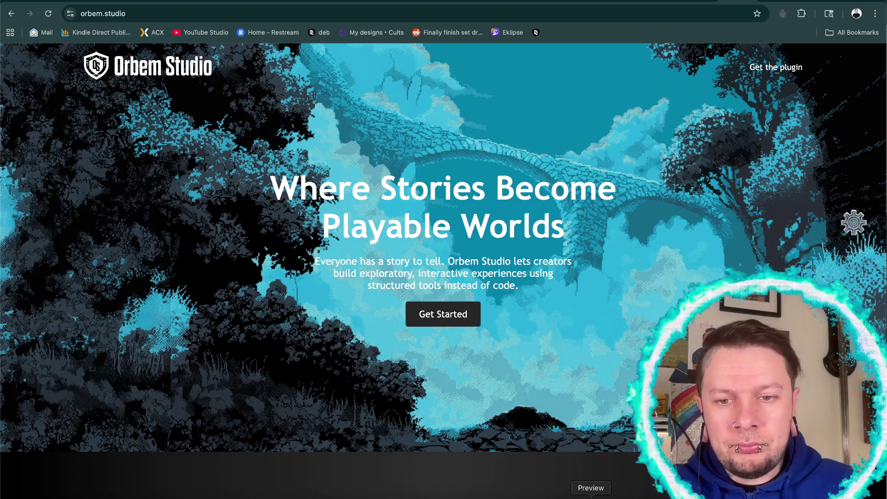
click(853, 222)
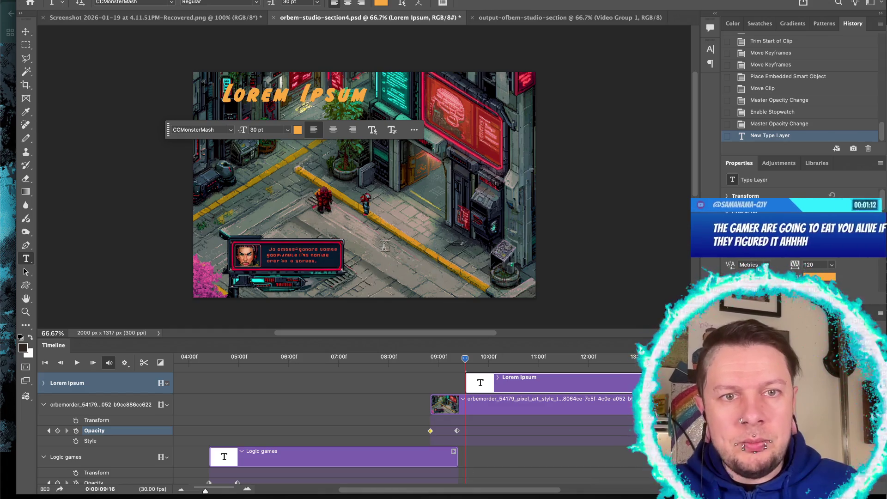
Step: Replace Lorem Ipsum with 'Narrative and' / 'Choice Driven Games' on two lines
drag(223, 95, 368, 95)
click(239, 92)
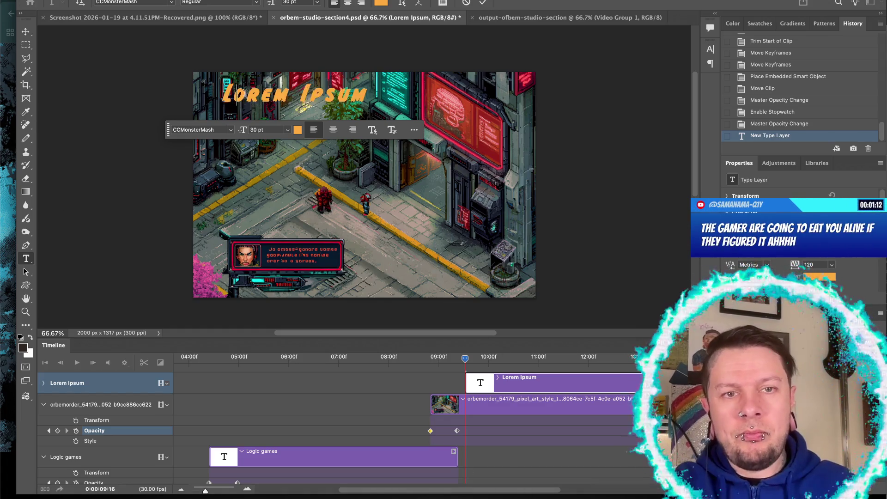
key(ctrl+a)
key(BackSpace)
text(Narrative and)
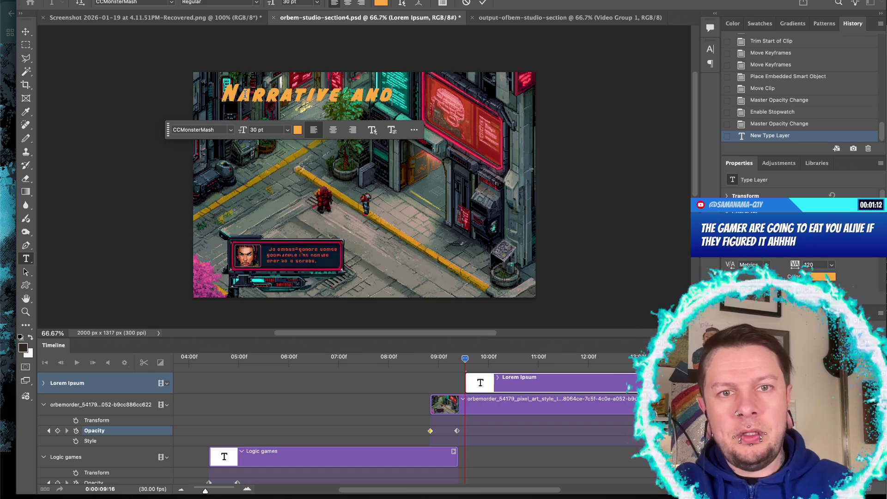
key(Return)
text(Choice Driven Games)
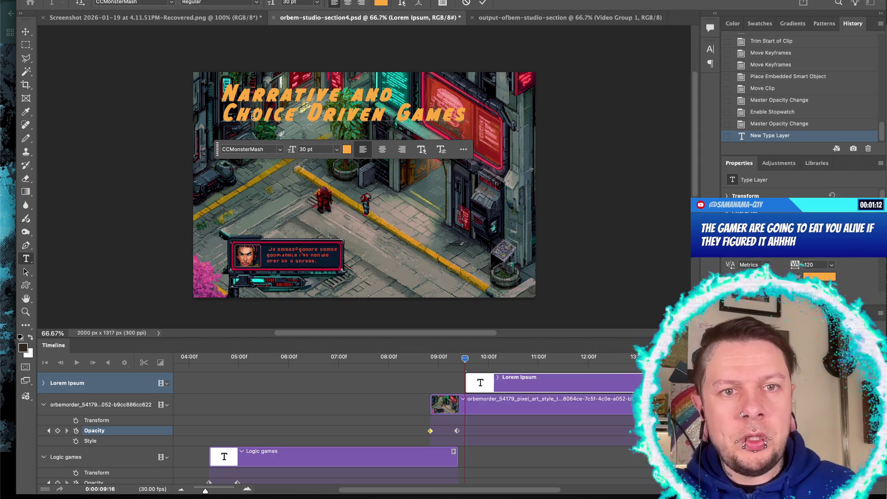
key(ctrl+a)
click(280, 150)
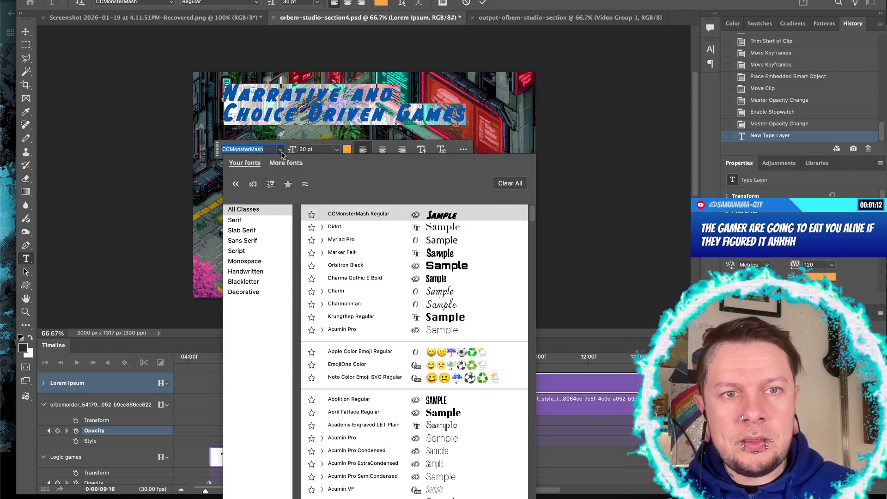
Step: Set the title in Orbitron, colour it #00ffc6, and shift it slightly left and down
click(439, 266)
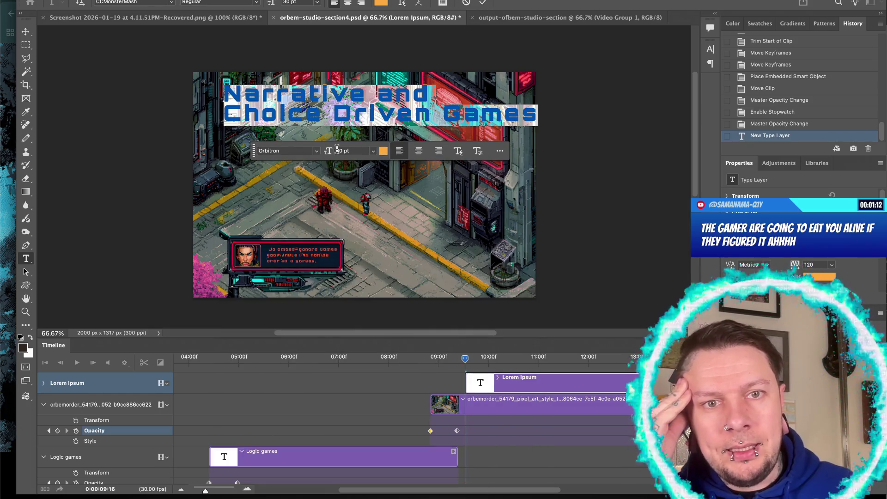
click(383, 152)
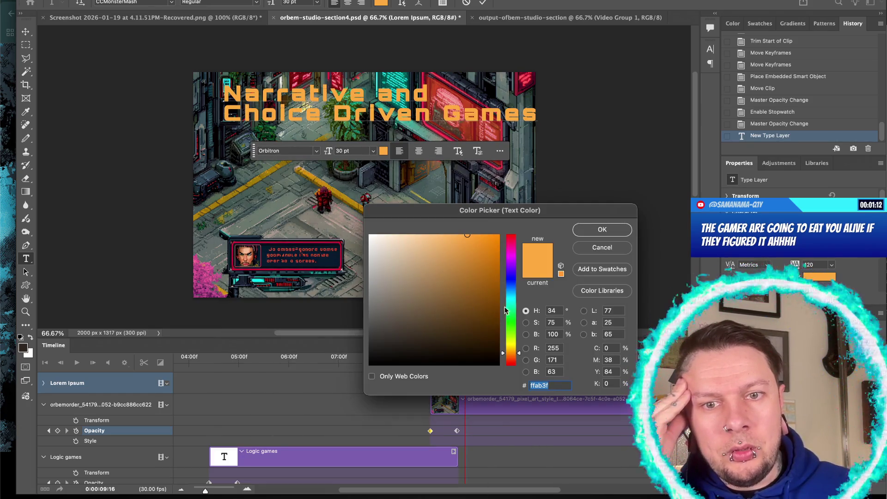
key(ctrl+v)
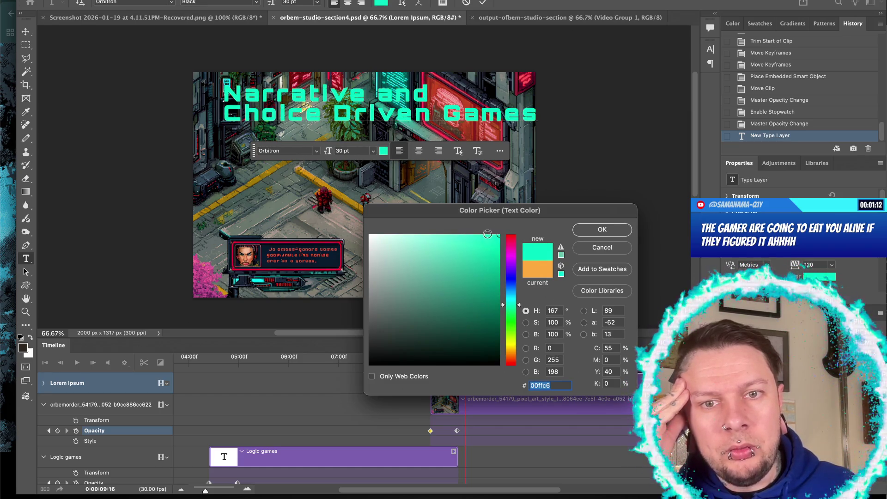
drag(491, 243, 455, 210)
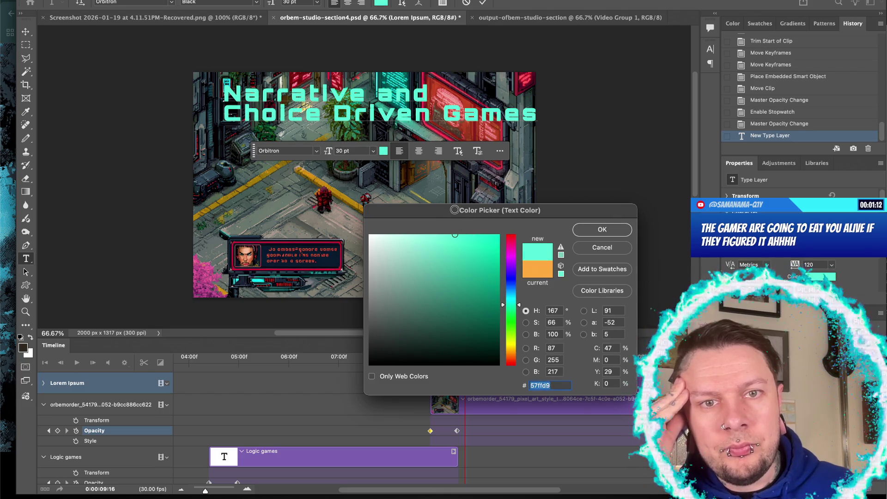
drag(461, 258, 516, 214)
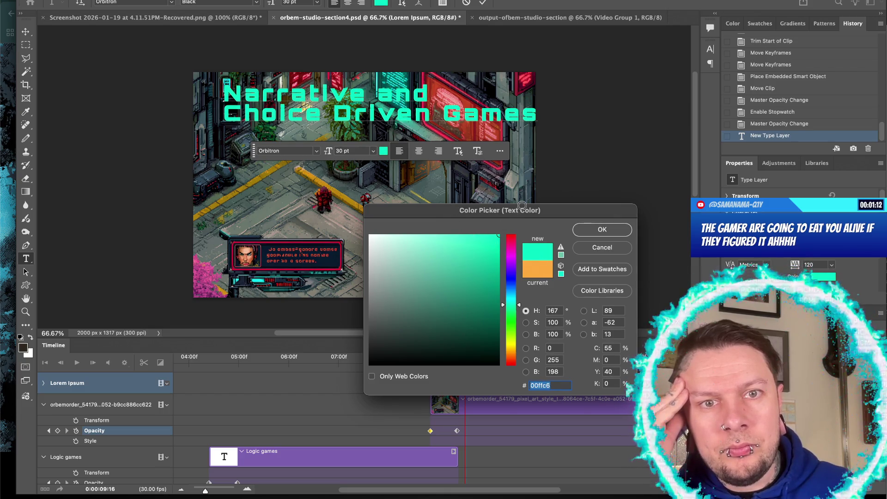
click(593, 231)
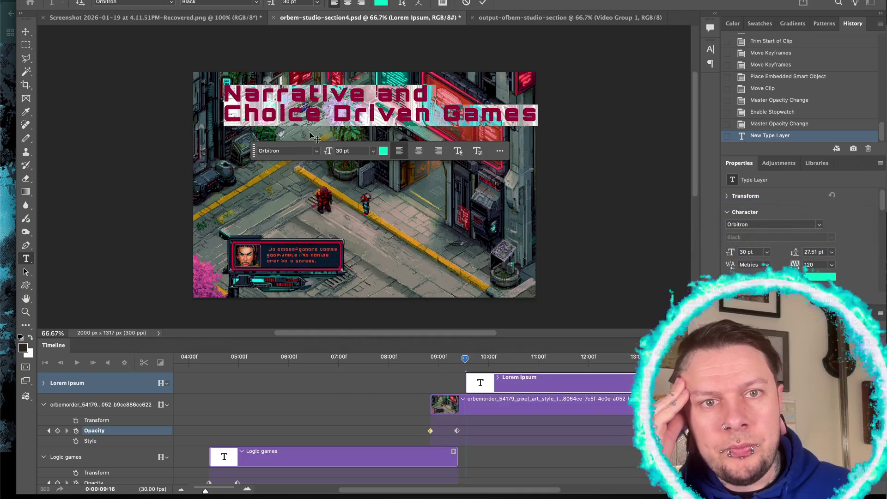
click(26, 31)
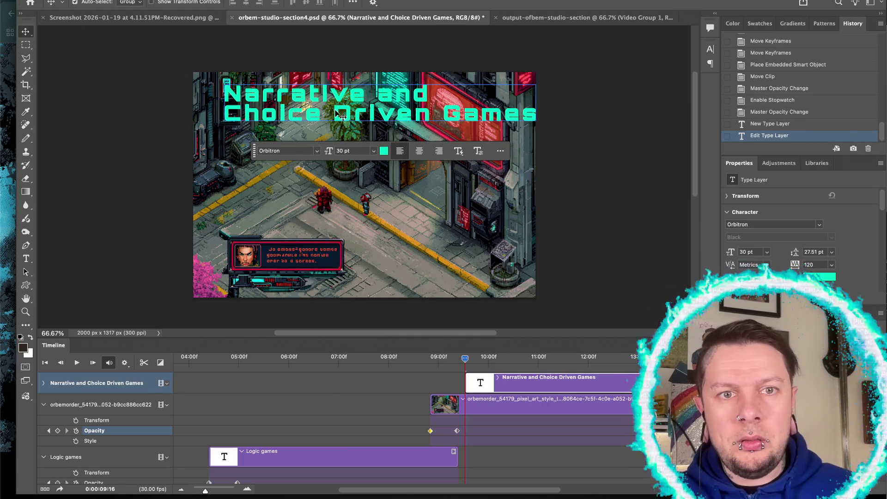
drag(324, 115, 310, 119)
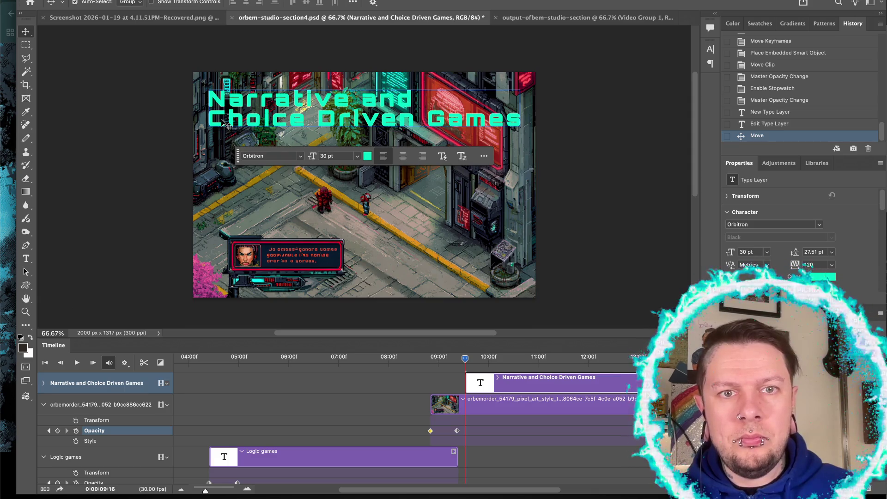
key(t)
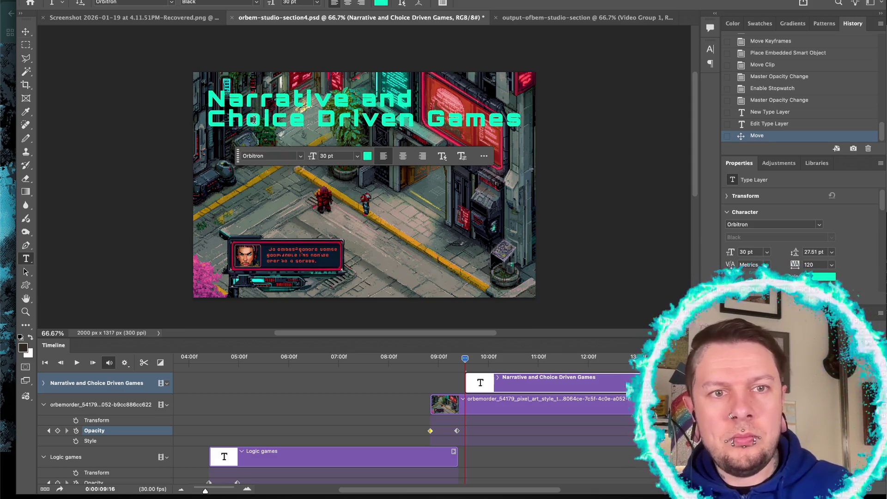
drag(245, 121, 210, 121)
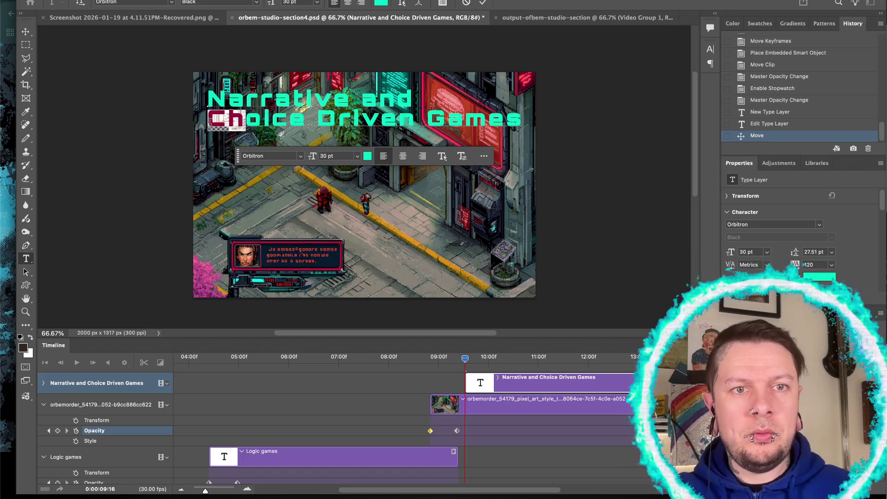
click(208, 120)
key(BackSpace)
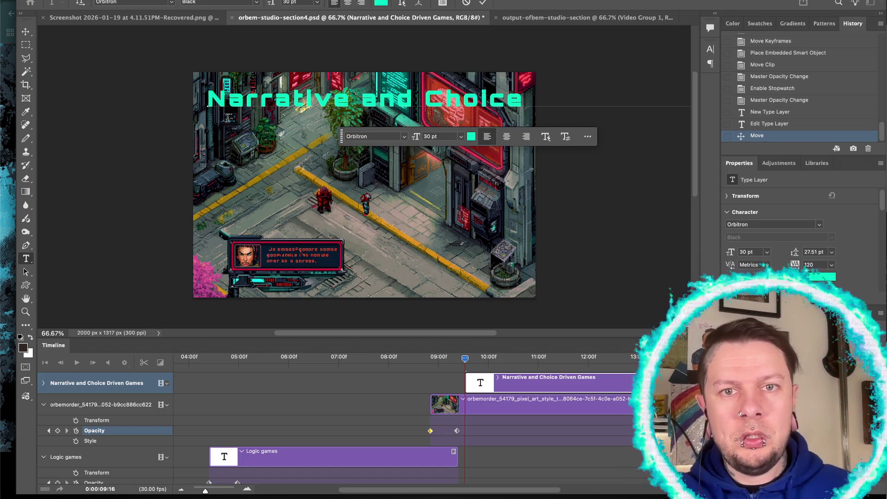
key(Return)
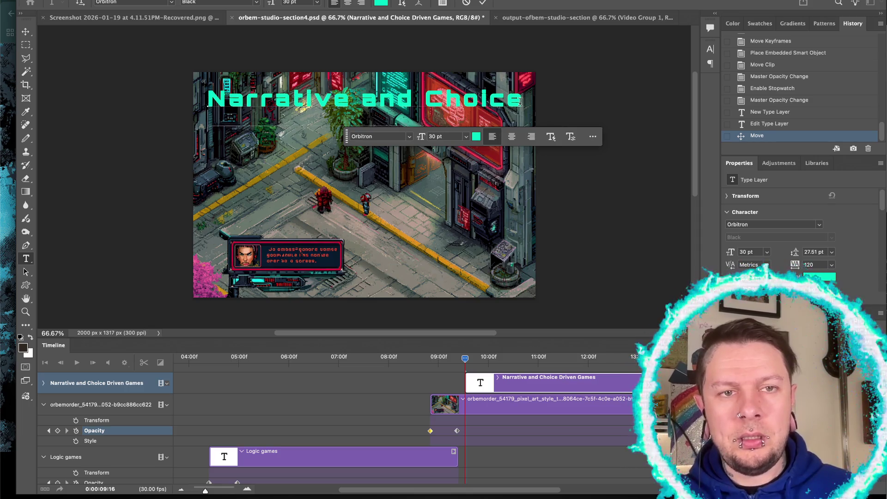
key(Delete)
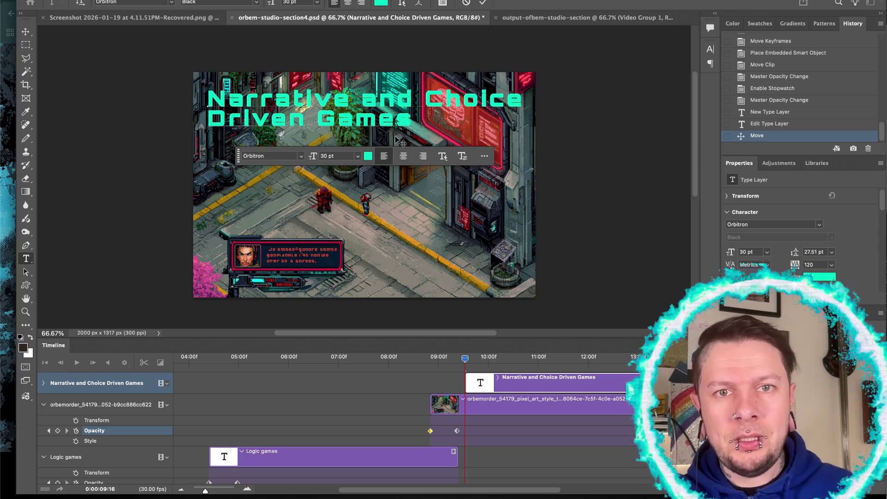
text(\)
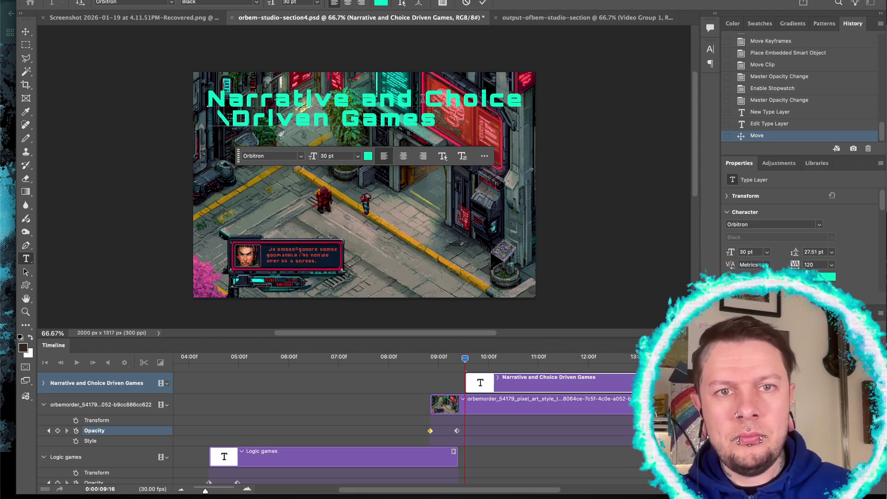
click(228, 116)
key(BackSpace)
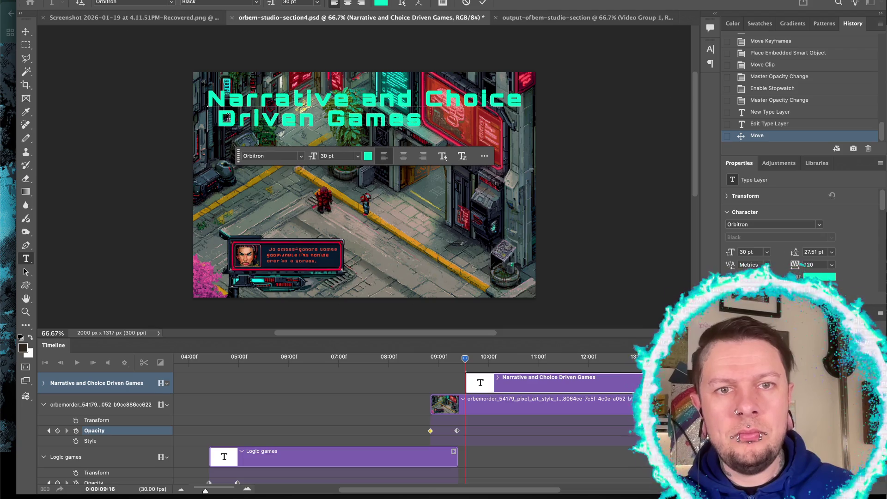
key(BackSpace)
key(BackSpace)
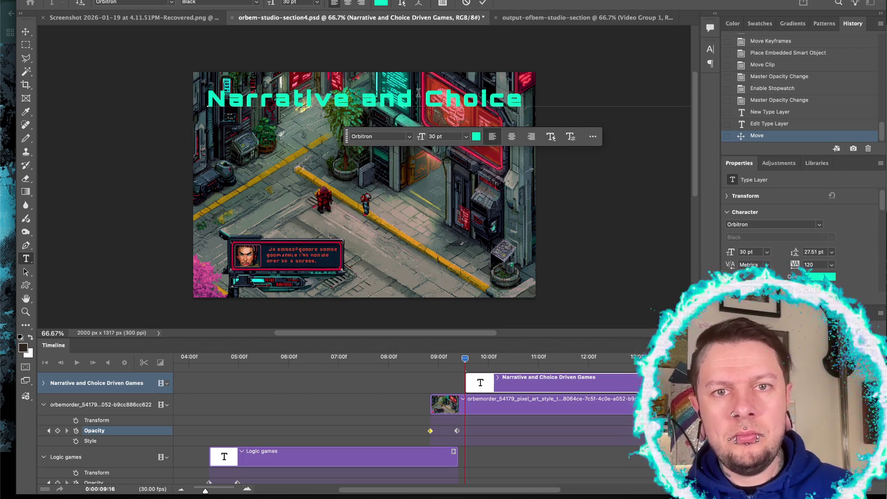
click(423, 96)
key(BackSpace)
key(Return)
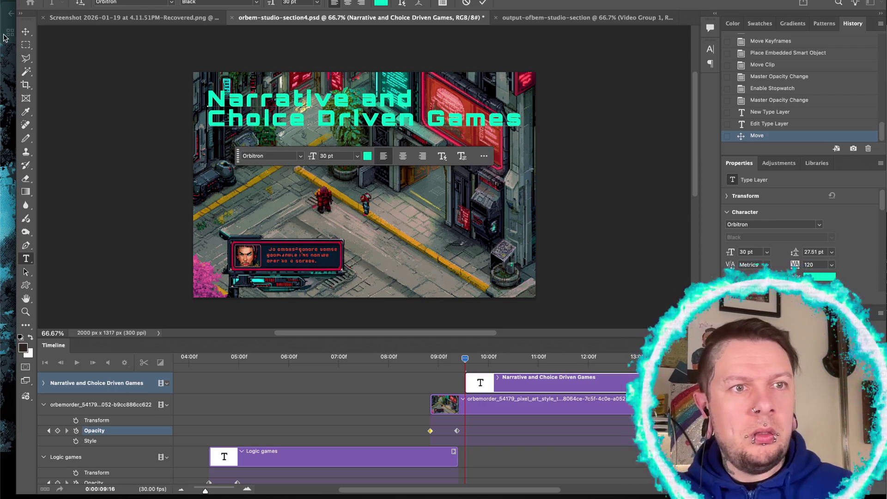
click(26, 31)
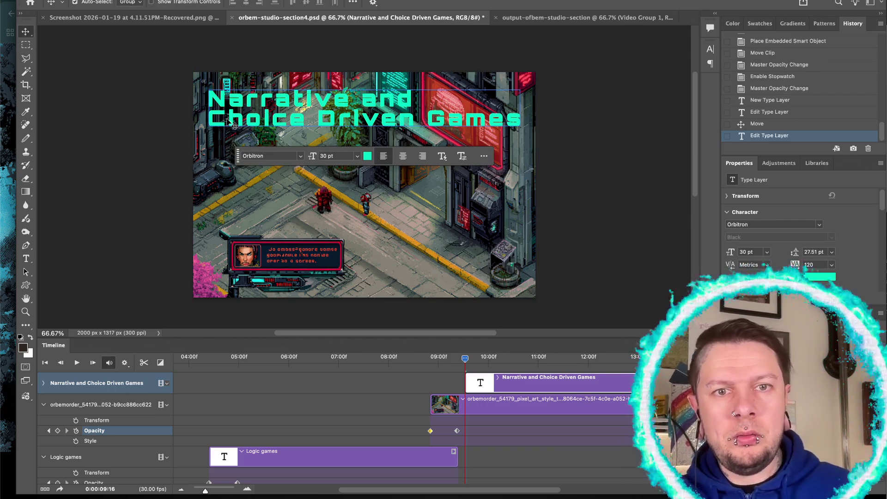
Step: Set the title's leading to 35 pt and tracking to 120
click(484, 155)
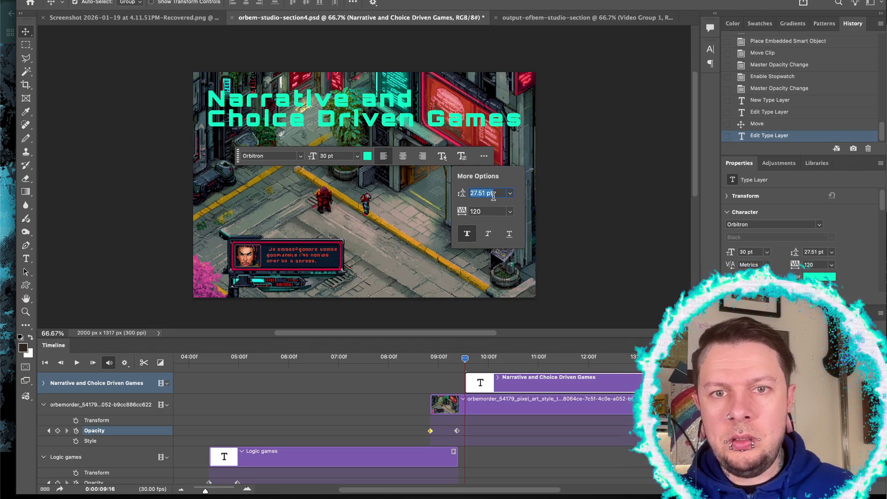
text(36)
key(Return)
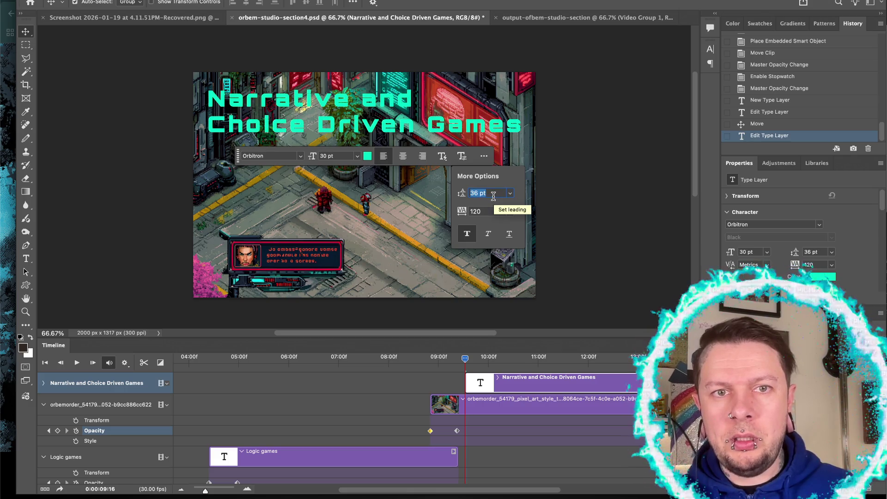
key(Down)
click(483, 212)
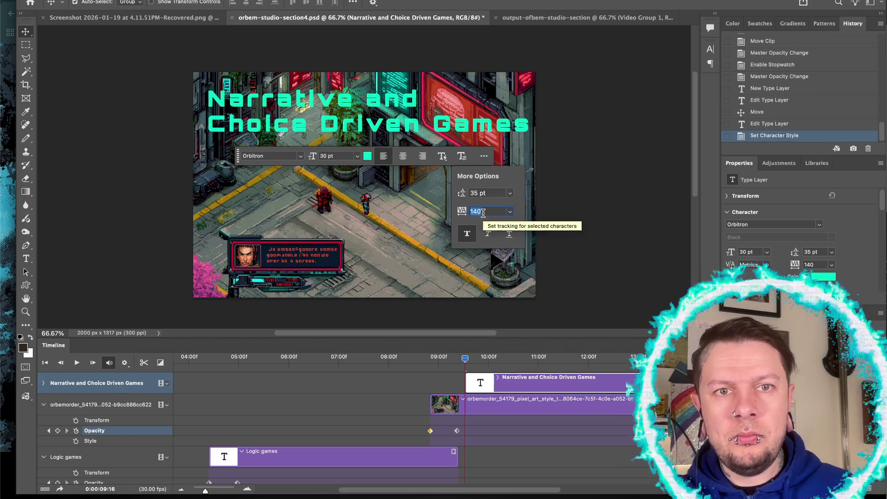
key(Up)
key(Up)
key(Down)
key(Down)
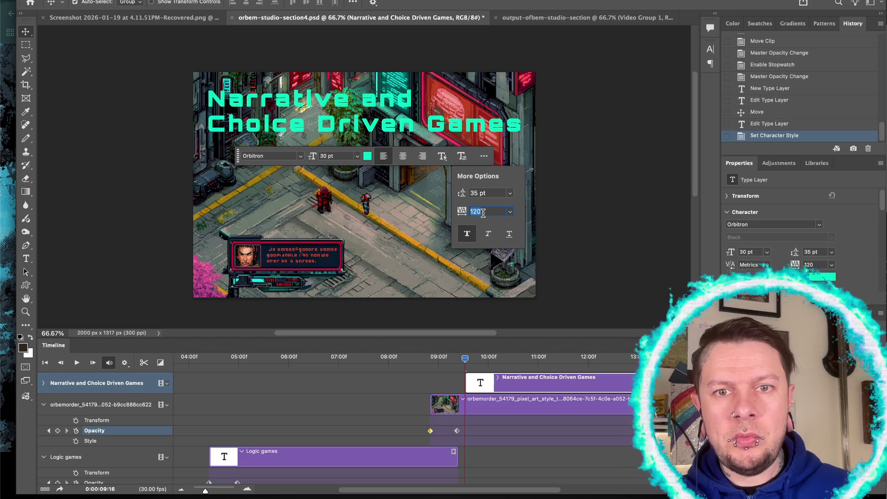
Step: Try faux bold and italic on the title, then turn both back off
click(467, 234)
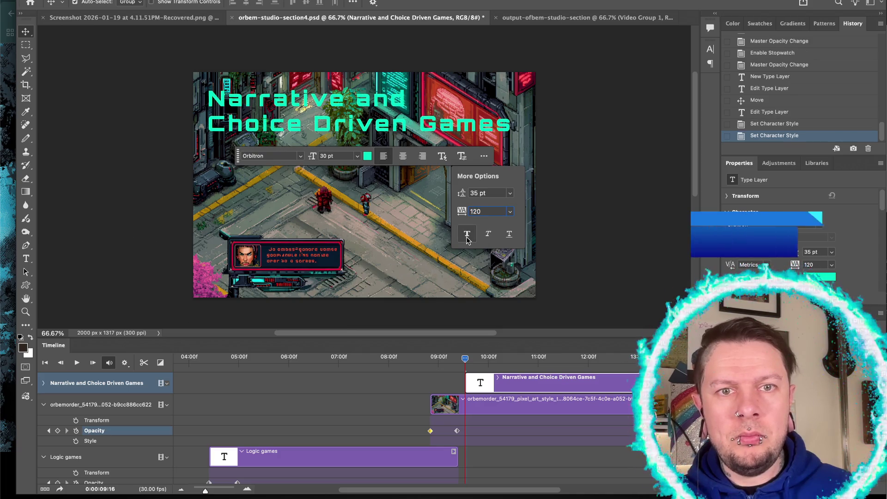
click(467, 234)
click(489, 235)
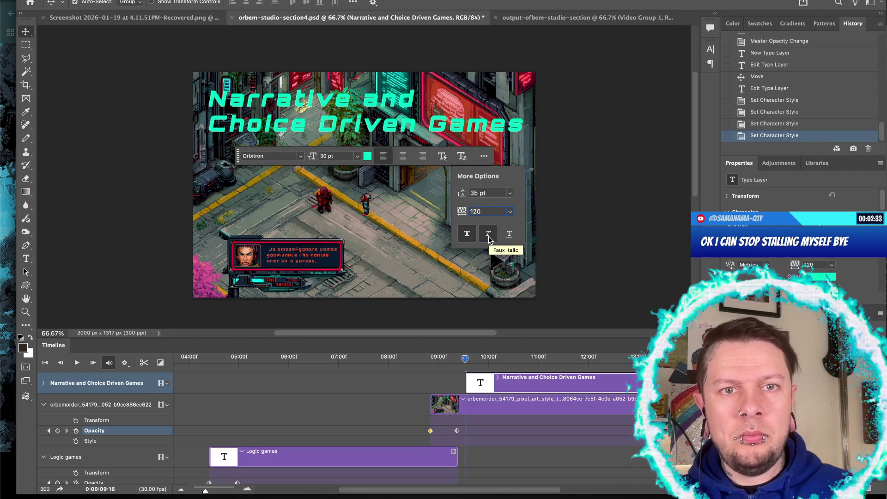
click(489, 234)
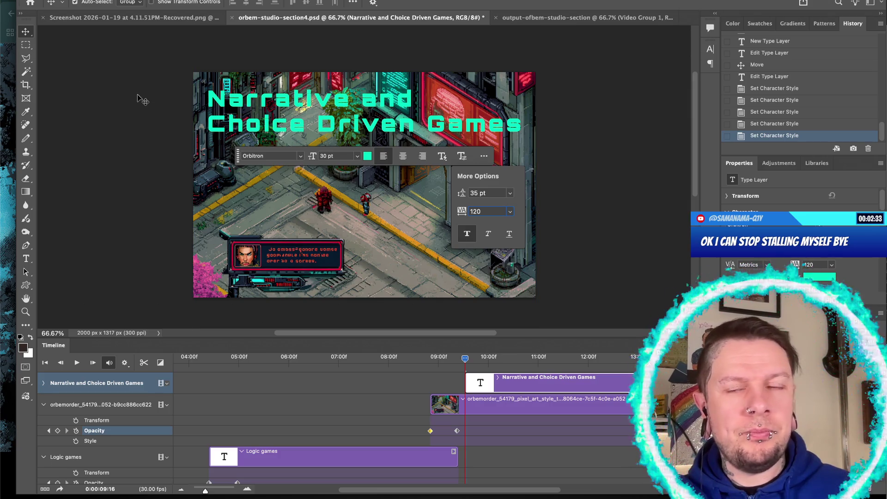
Step: Commit the spacing changes and give the title layer a drop shadow style
click(26, 298)
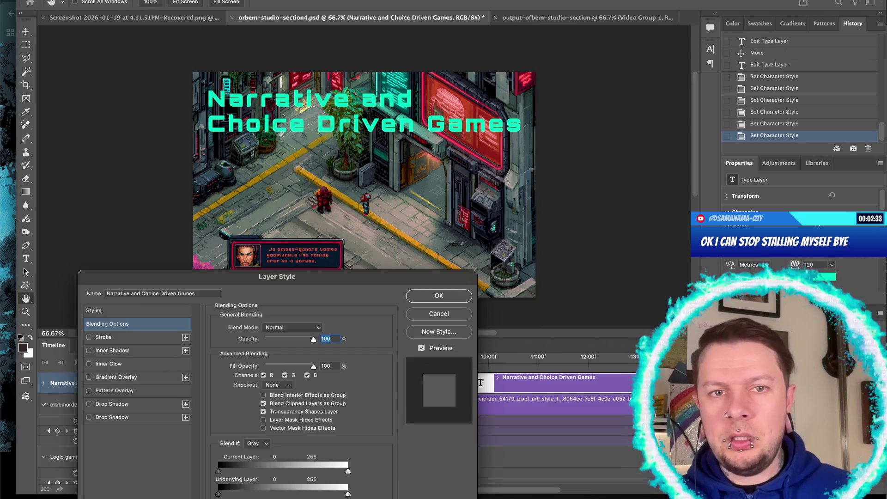
double_click(106, 383)
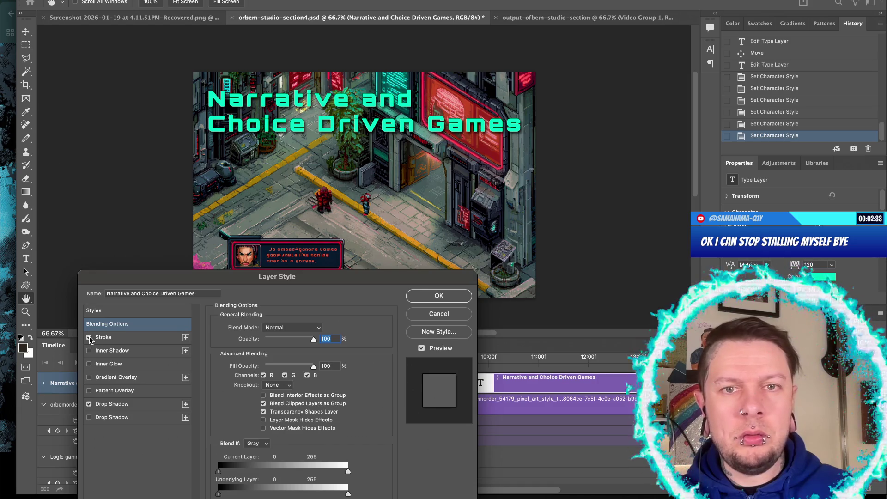
click(426, 298)
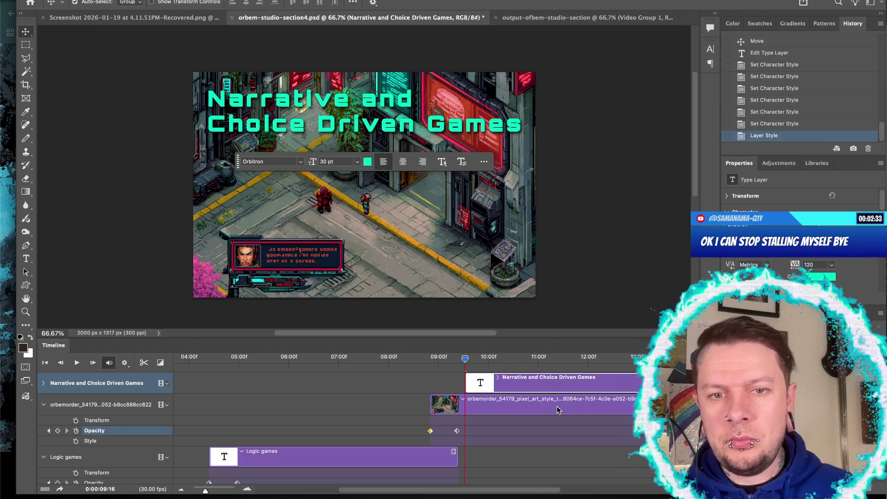
Step: Start the title clip at 09:00f and set an opacity keyframe at 0%
drag(512, 384, 494, 388)
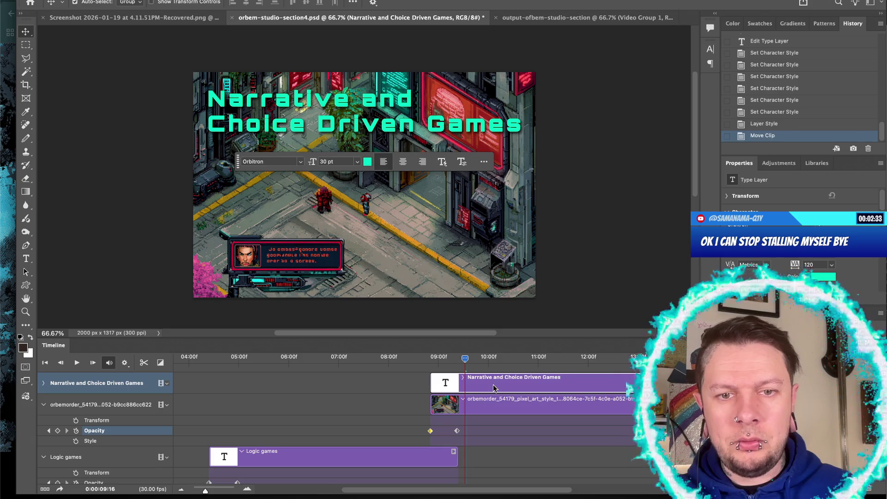
drag(465, 360, 430, 361)
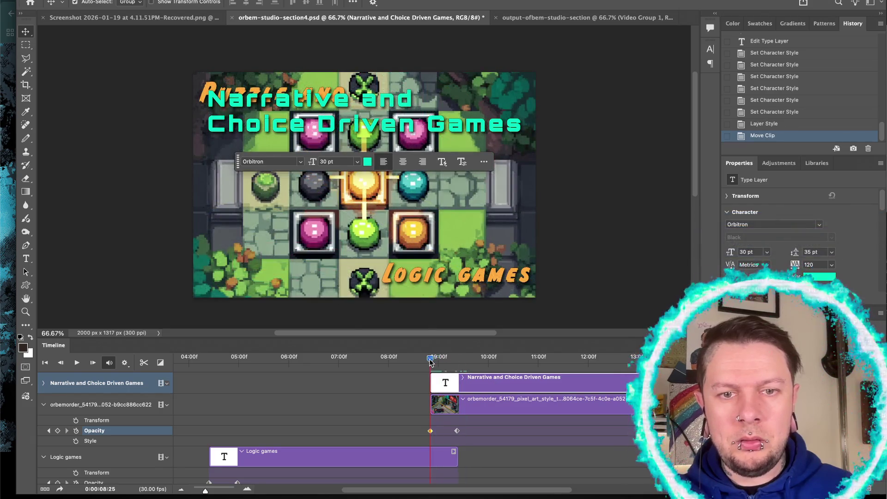
click(44, 383)
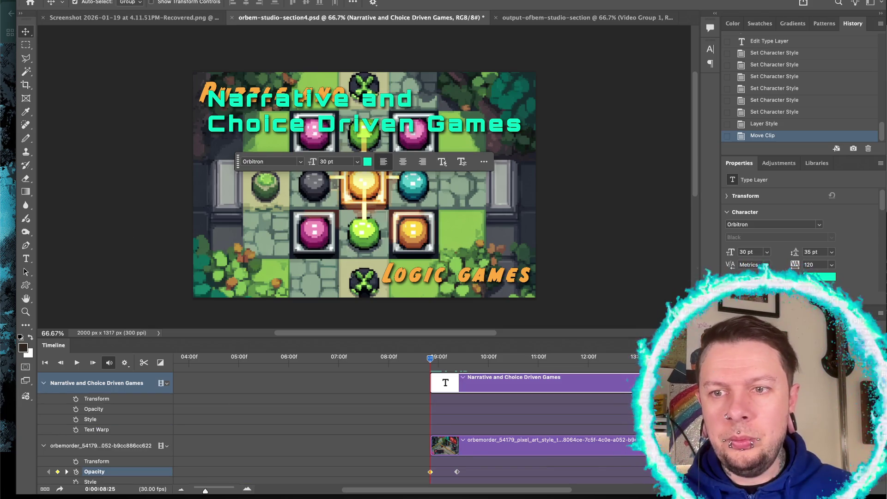
key(0)
key(0)
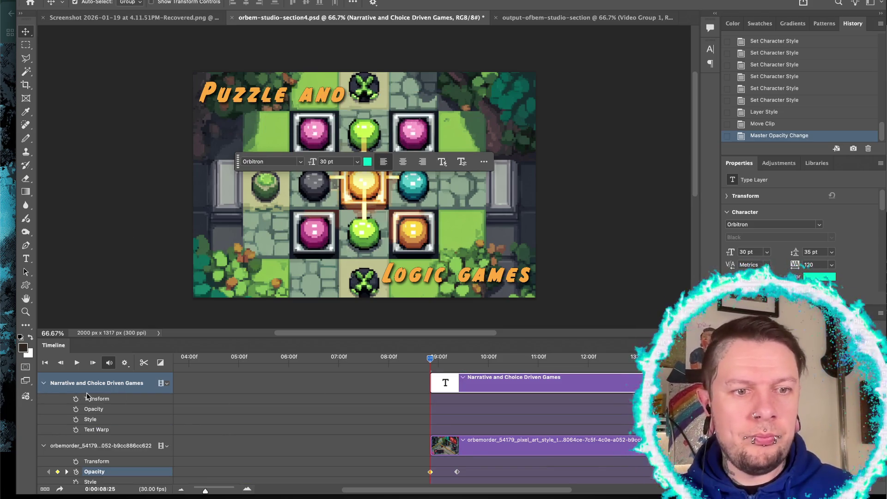
click(75, 409)
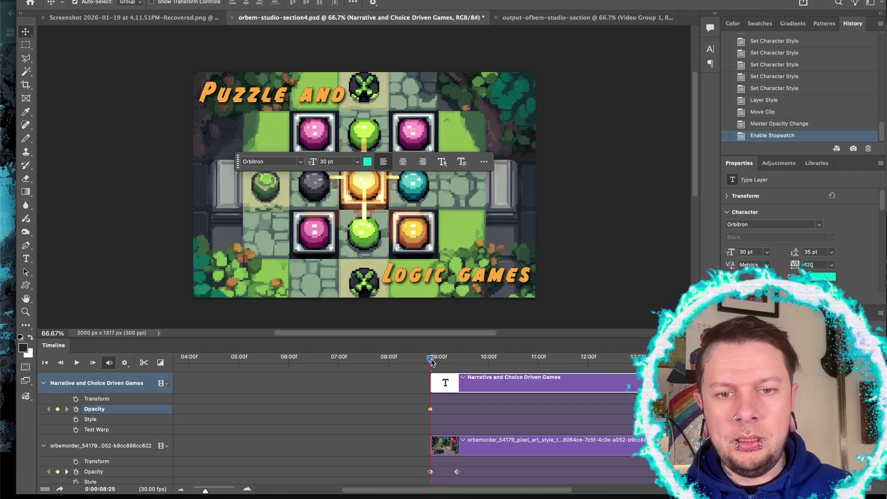
Step: Add a 100% opacity keyframe at about 09:11 and preview the title fade-in
drag(431, 362, 457, 361)
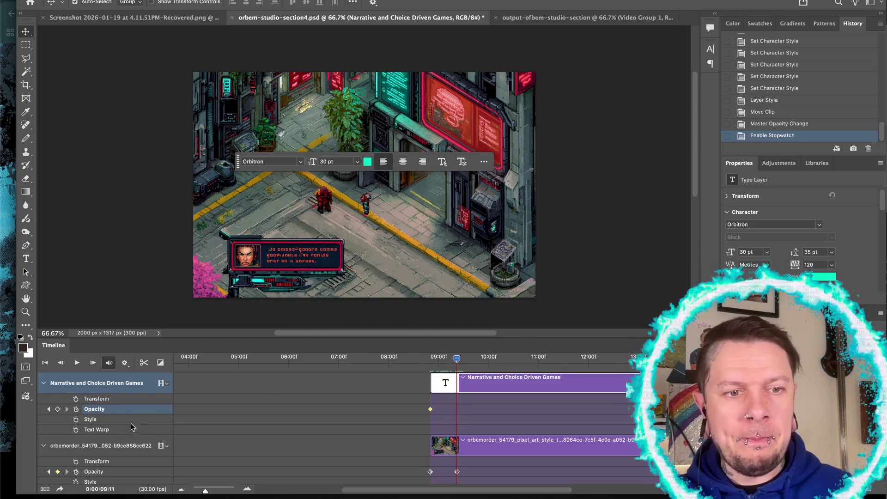
key(0)
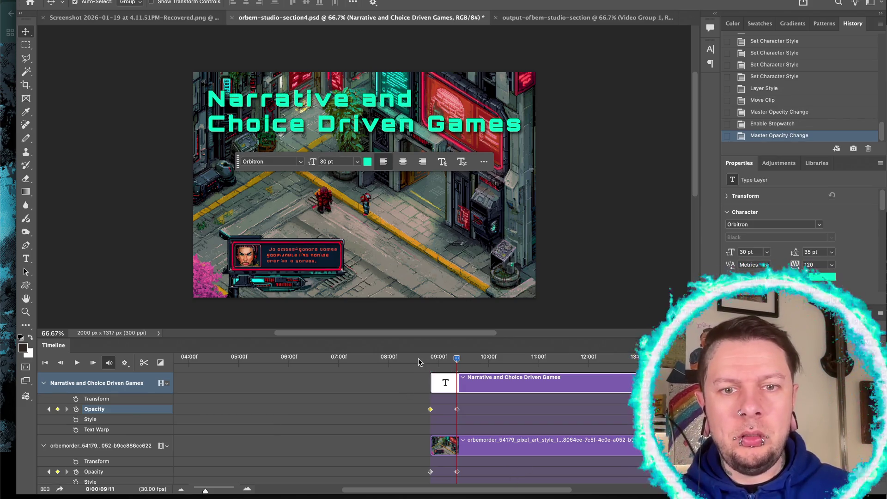
key(space)
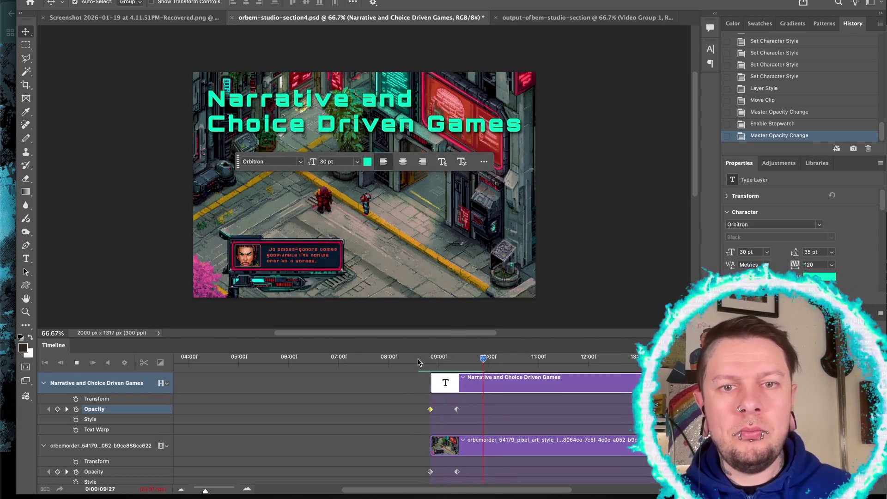
key(space)
click(442, 450)
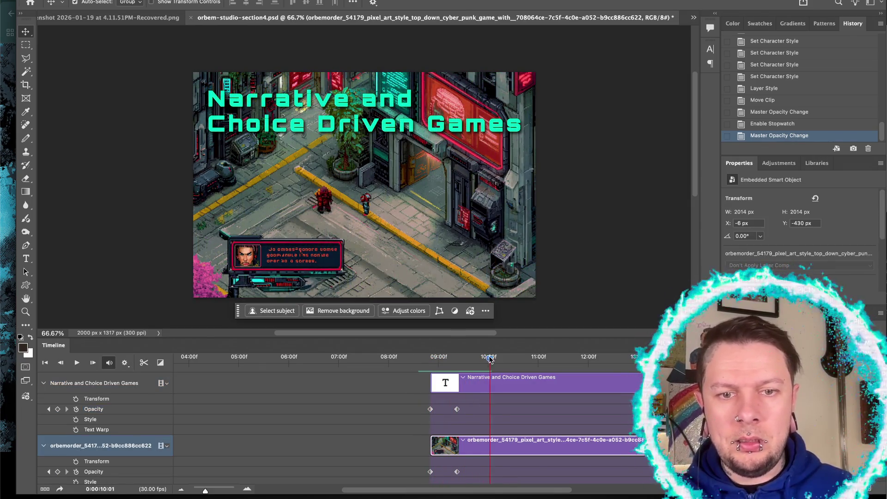
Step: Set a Transform keyframe on the cyberpunk image at the start of its clip
drag(490, 359, 430, 370)
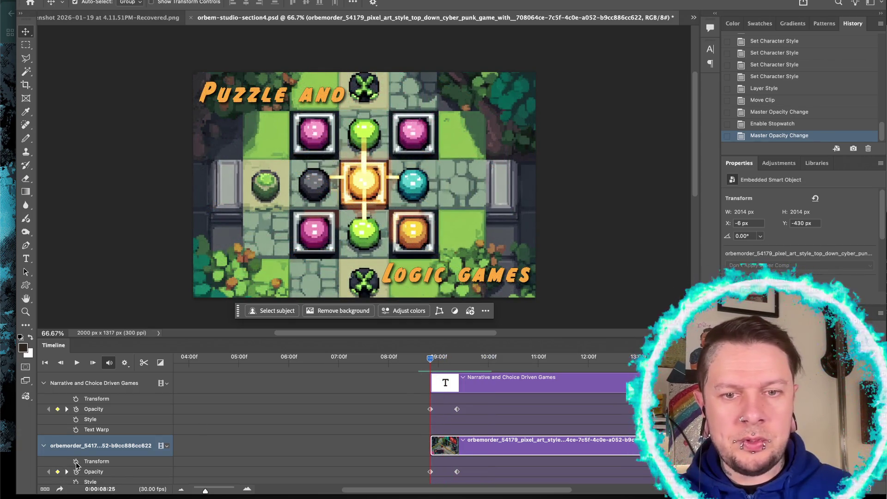
click(76, 462)
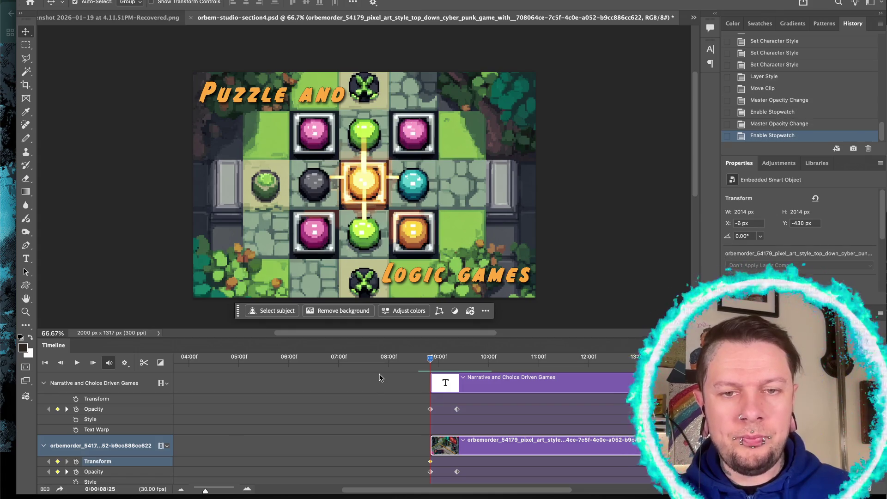
scroll(491, 390, right, 3)
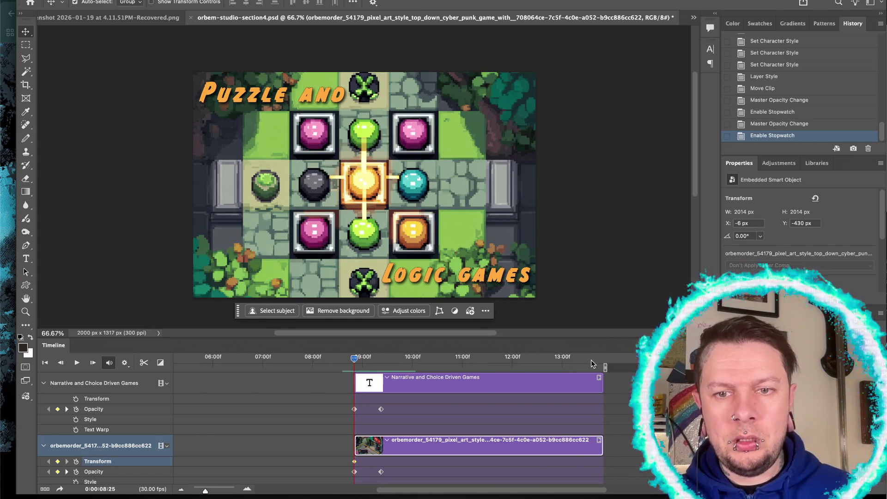
Step: At 13:24, scale the cyberpunk image up to 49.20% and play back the zoom
drag(593, 364, 602, 362)
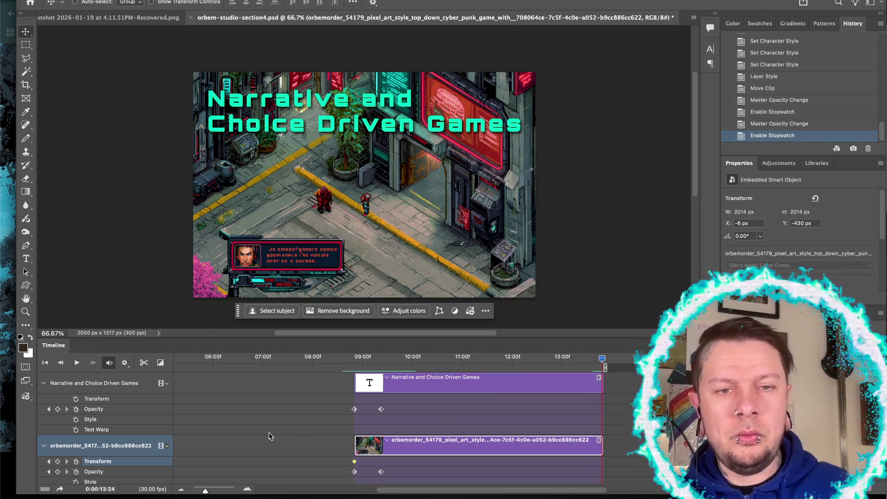
key(ctrl+t)
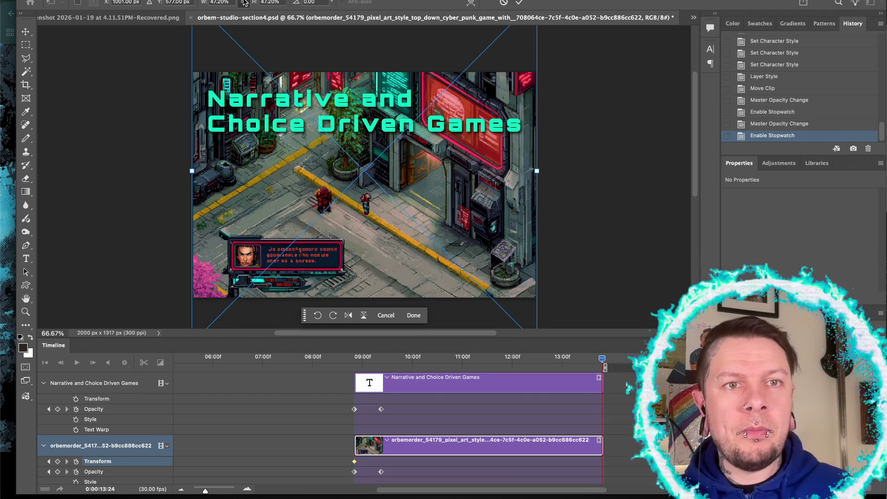
key(Up)
key(Up)
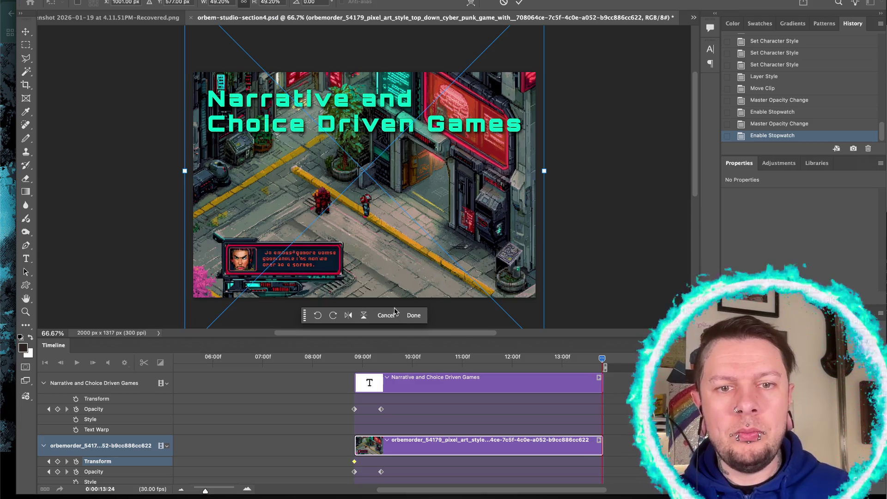
click(414, 315)
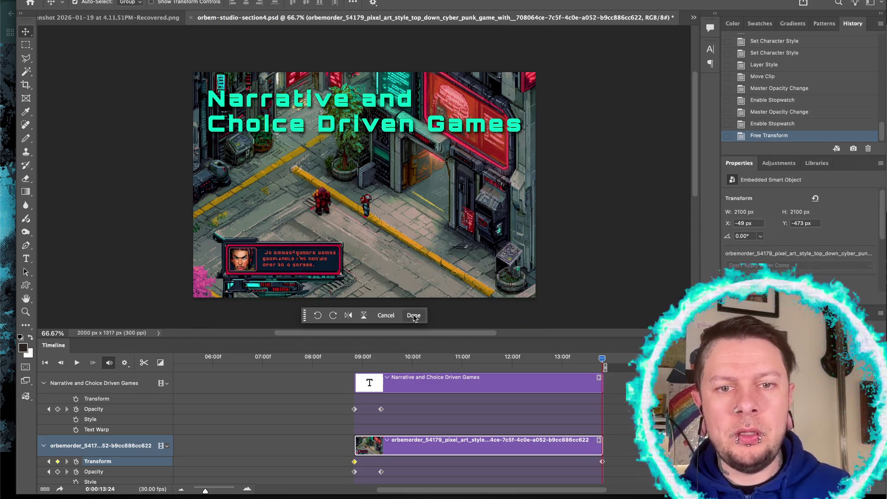
click(327, 361)
key(space)
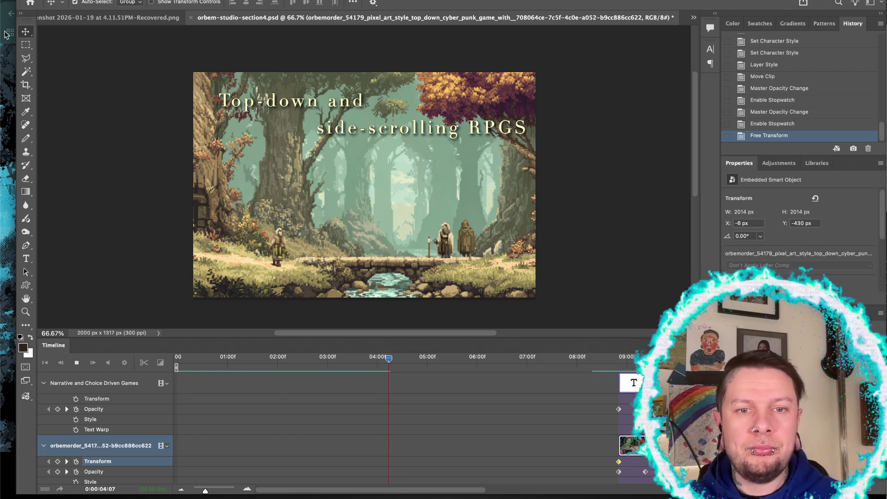
Step: Pause and resume the animation preview, then switch to the Orbem Studio site in Chrome
key(space)
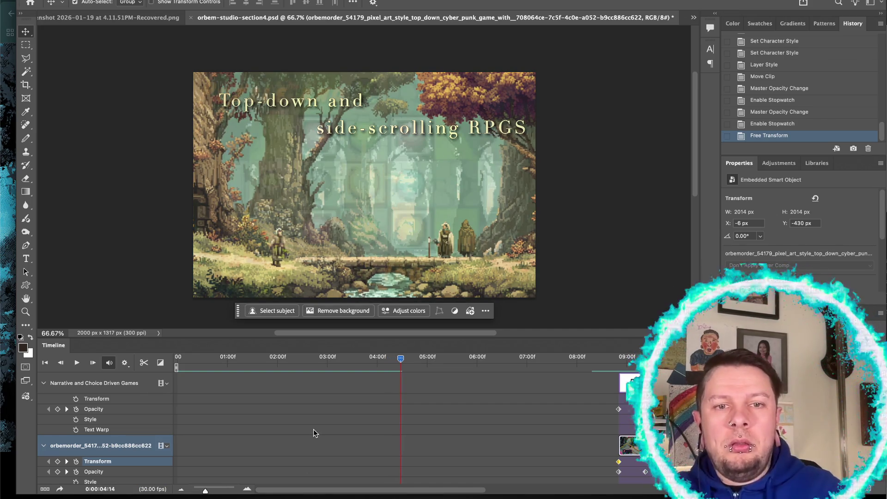
key(space)
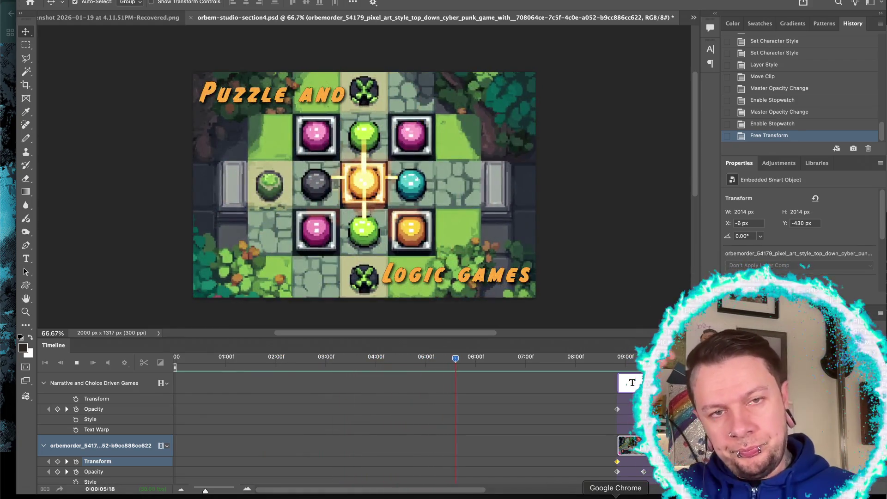
click(616, 497)
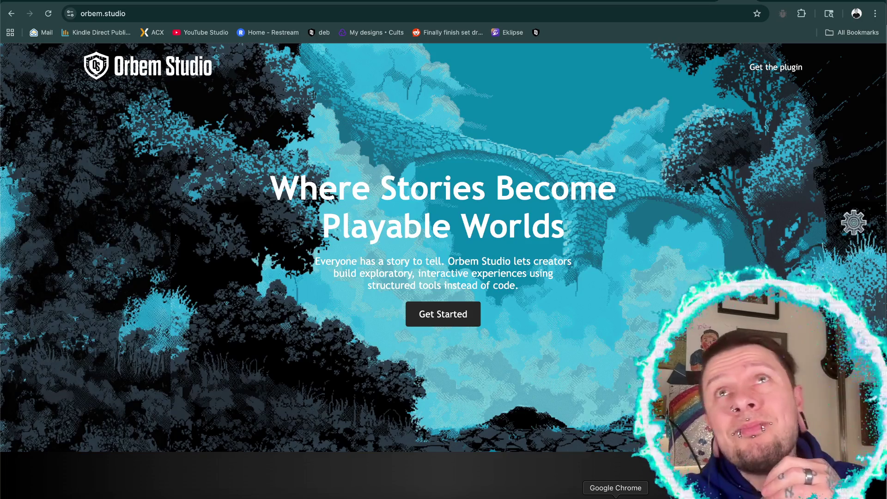
Step: Enter 200px as the silhouette character's height in the size settings, then return to Photoshop
click(853, 221)
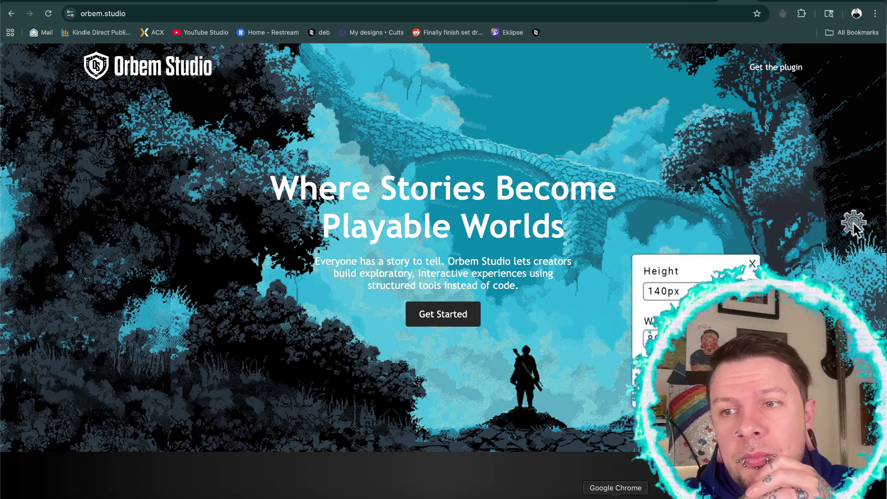
text(200px)
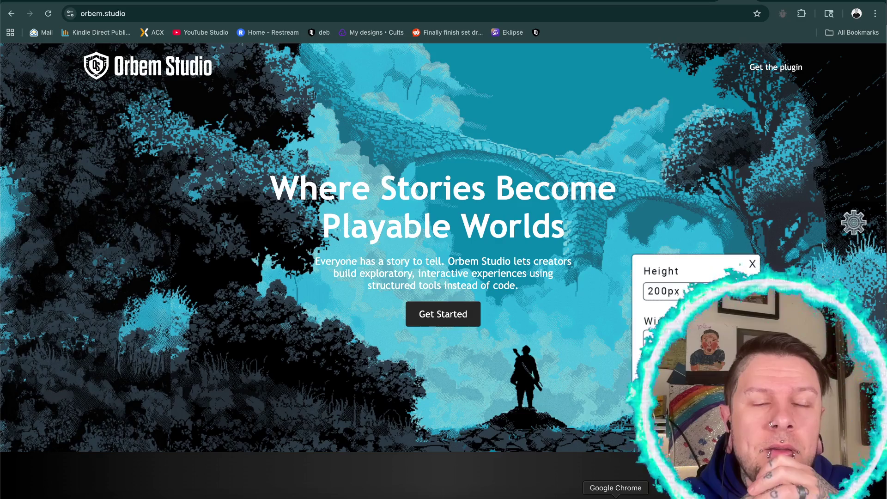
click(753, 263)
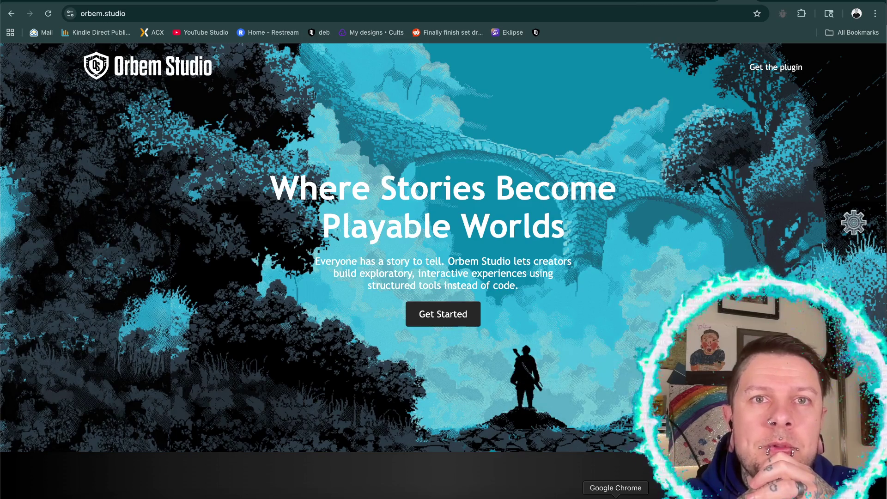
click(853, 223)
triple_click(661, 292)
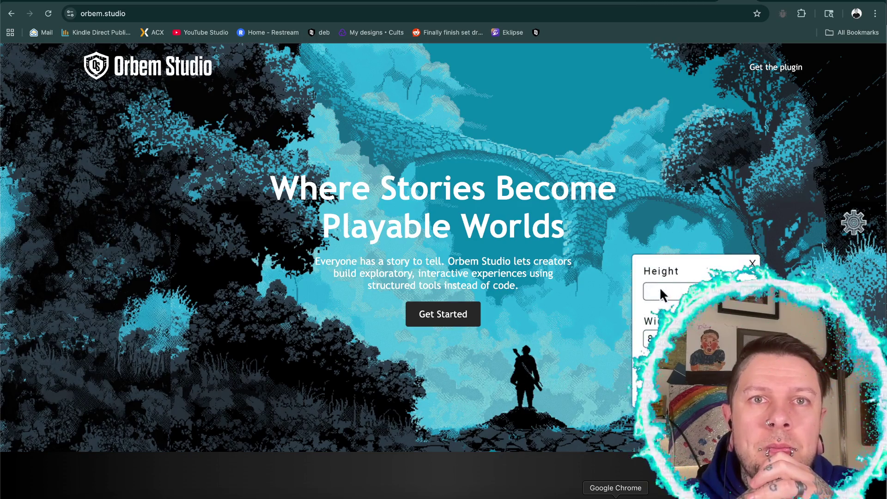
text(200)
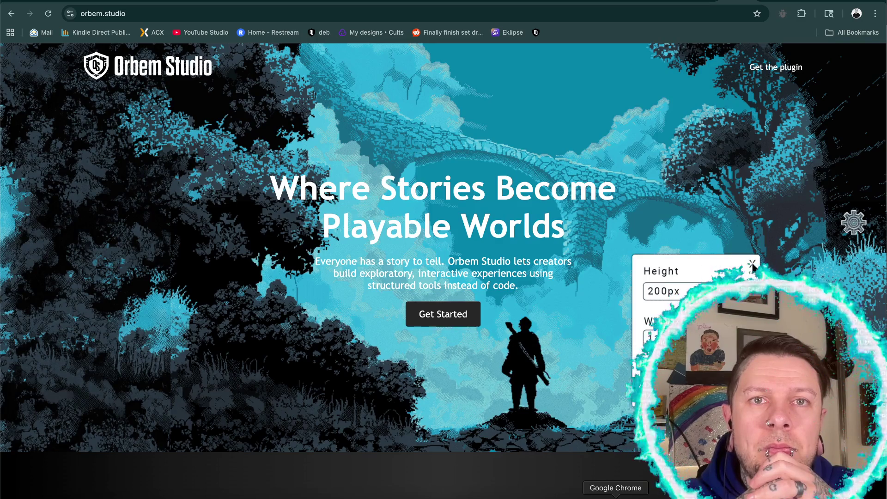
click(752, 263)
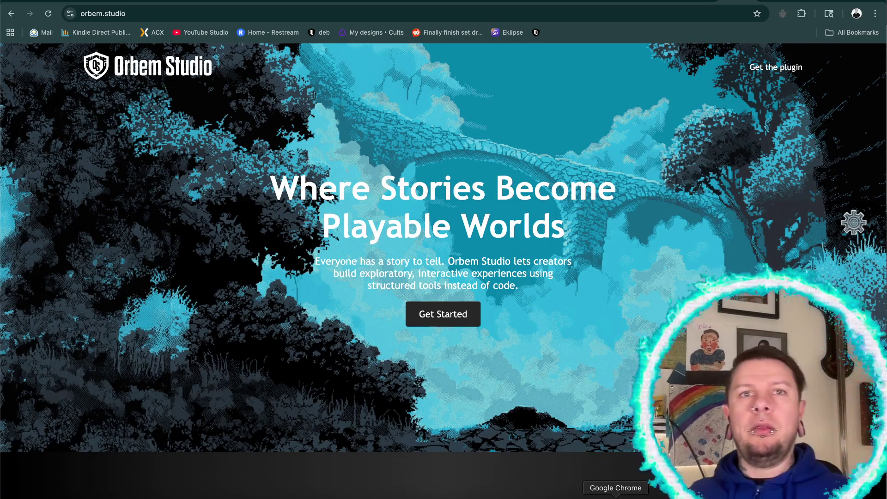
click(853, 220)
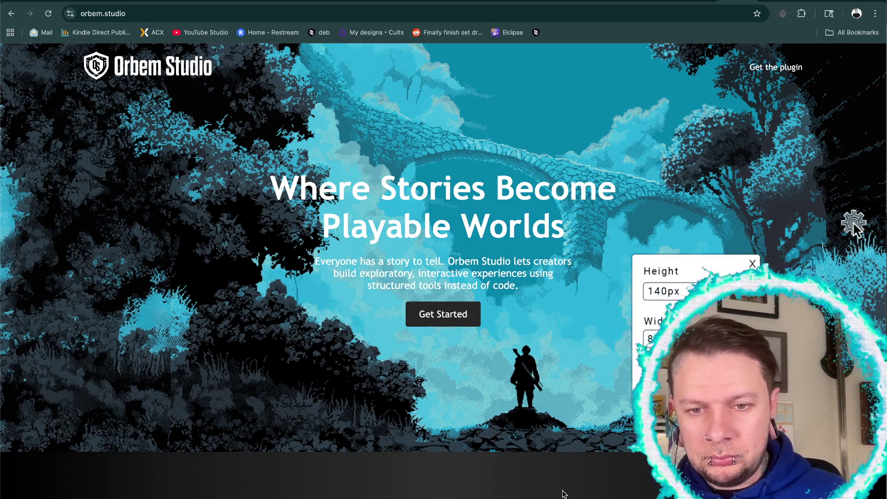
click(612, 498)
click(493, 359)
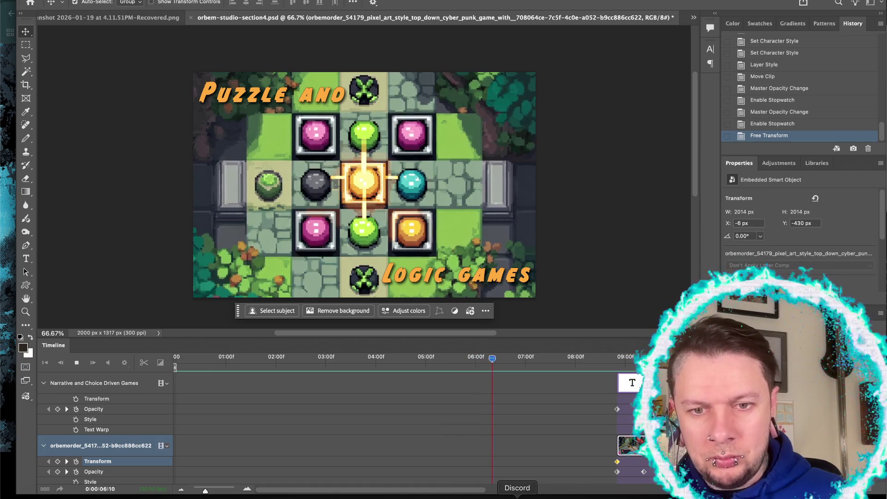